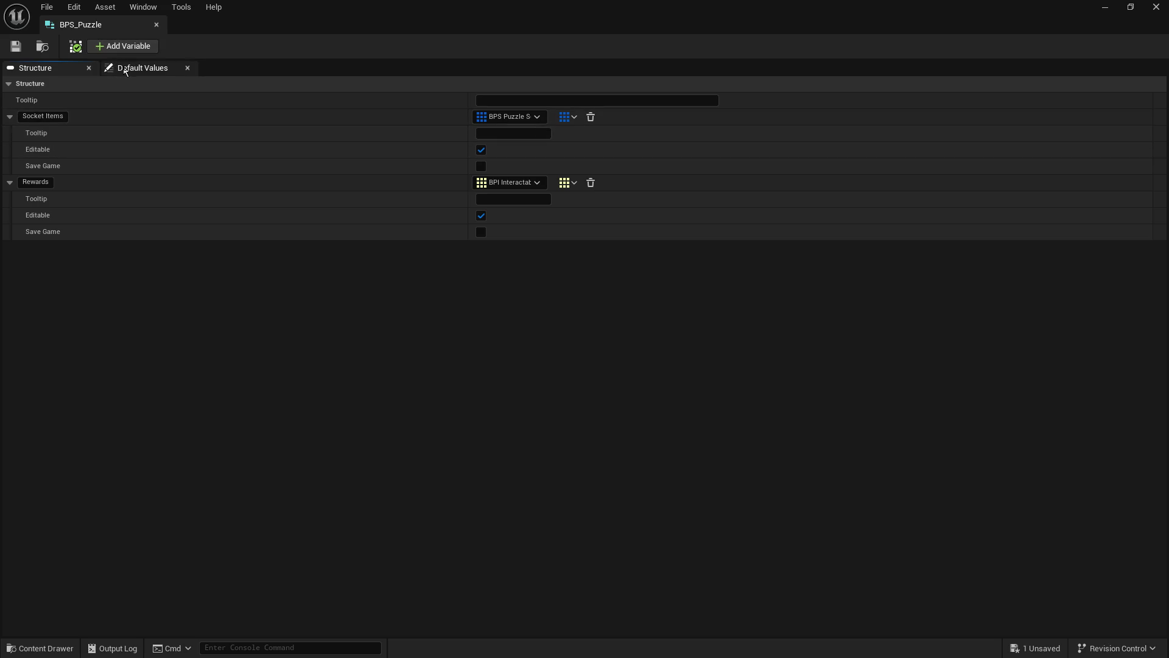
# Step: Collapse the Socket Items and Rewards member rows in the BPS_Puzzle struct editor
pyautogui.click(8, 83)
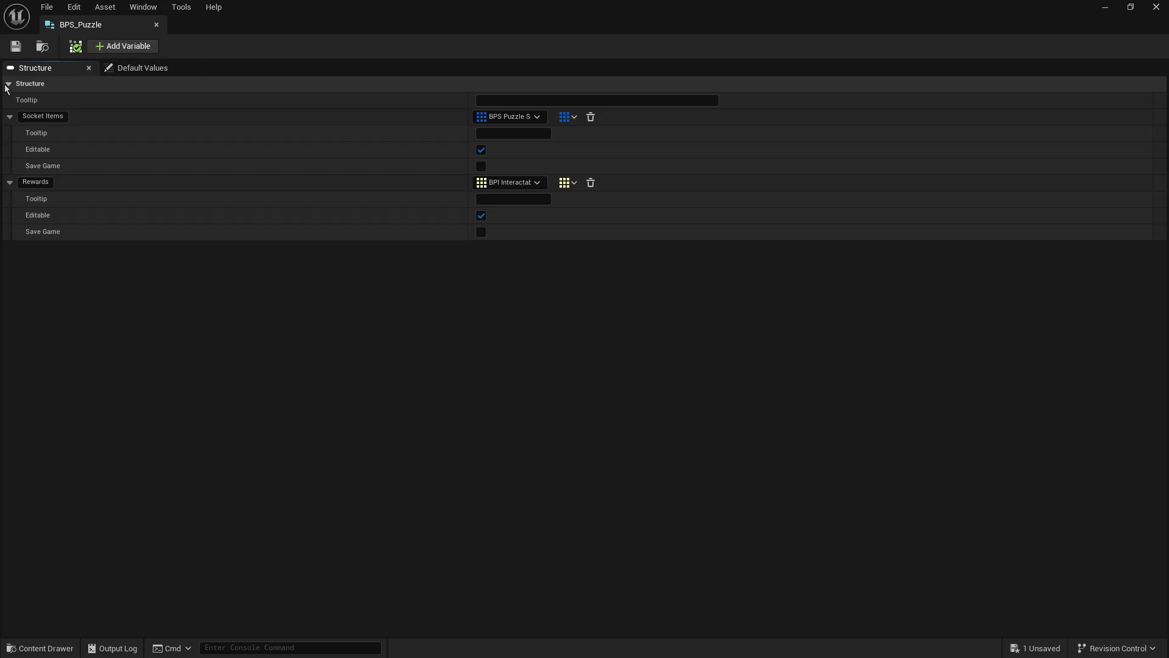
pyautogui.click(9, 83)
pyautogui.click(10, 116)
pyautogui.click(10, 132)
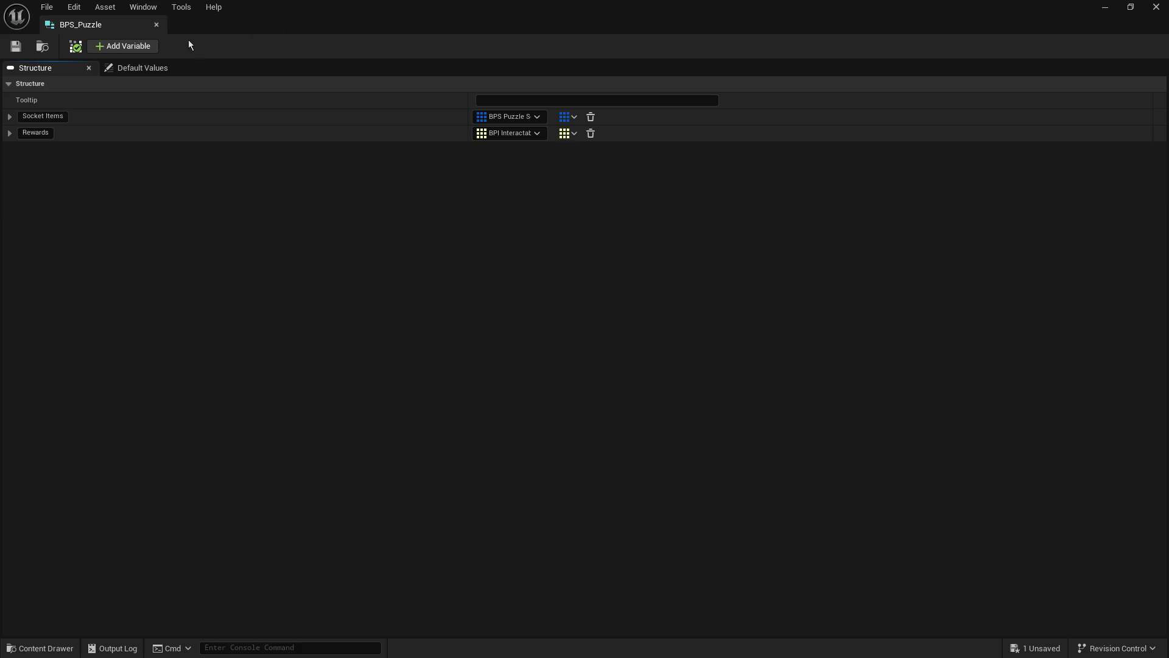
# Step: Close the BPS_Puzzle struct editor and open BP_Puzzle_Handler's EventGraph
pyautogui.click(157, 25)
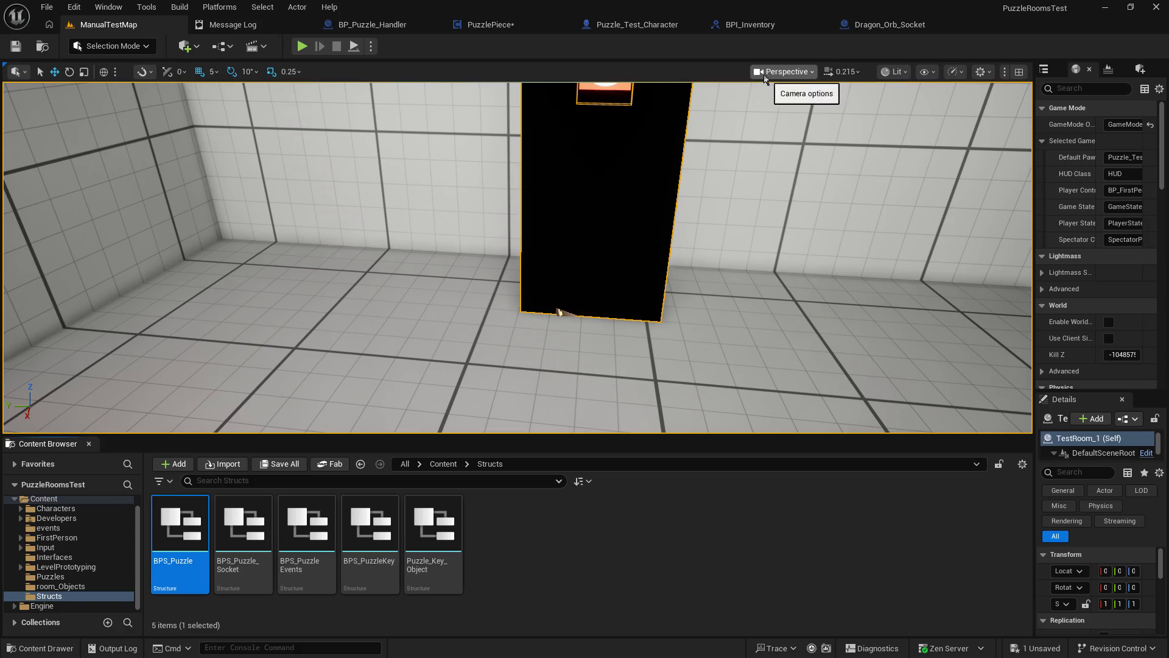
pyautogui.click(372, 24)
pyautogui.scroll(-4, 808, 193)
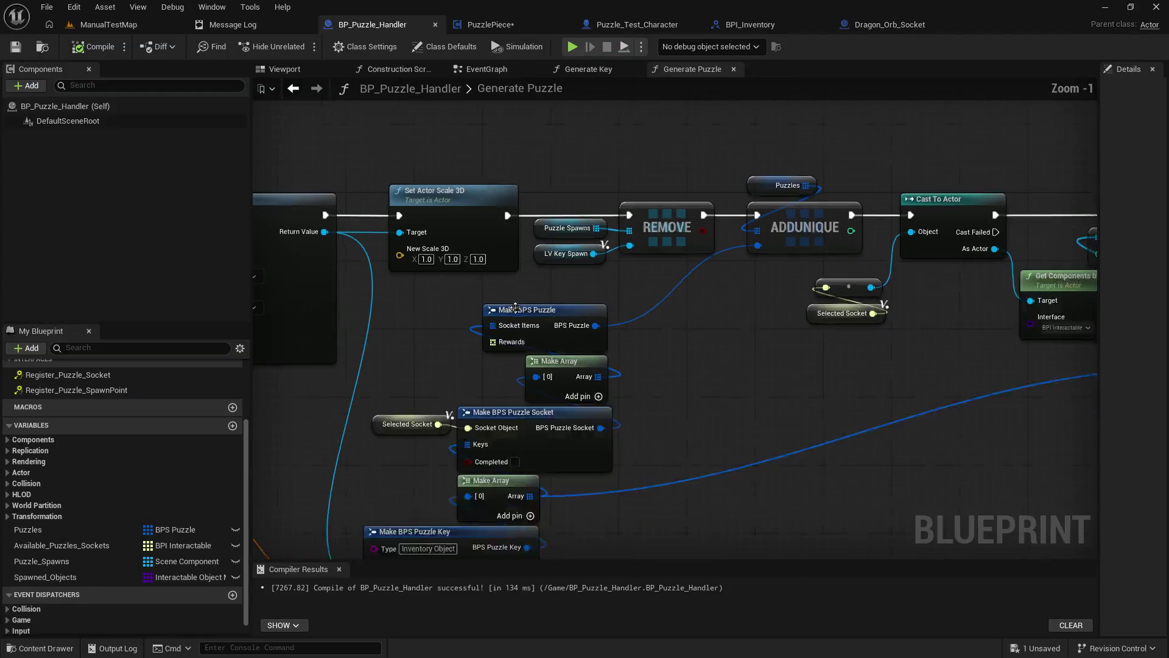
pyautogui.click(488, 68)
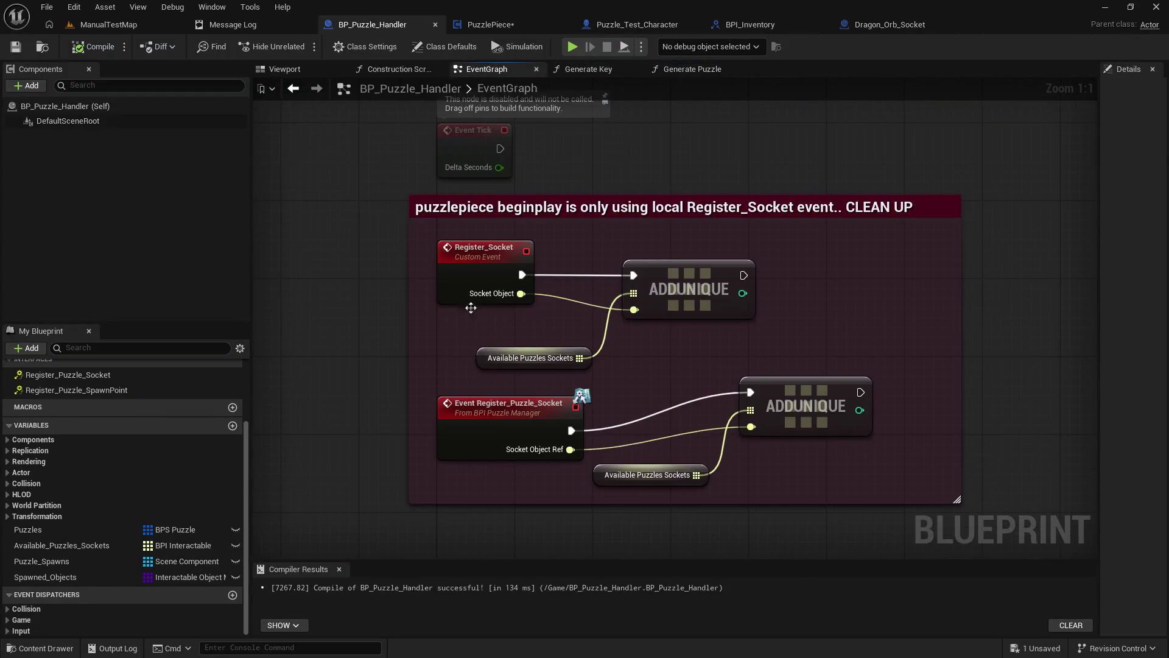
pyautogui.scroll(1, 491, 331)
# Step: Add a Custom Event node with the default CustomEvent name, then return to ManualTestMap
pyautogui.rightClick(438, 313)
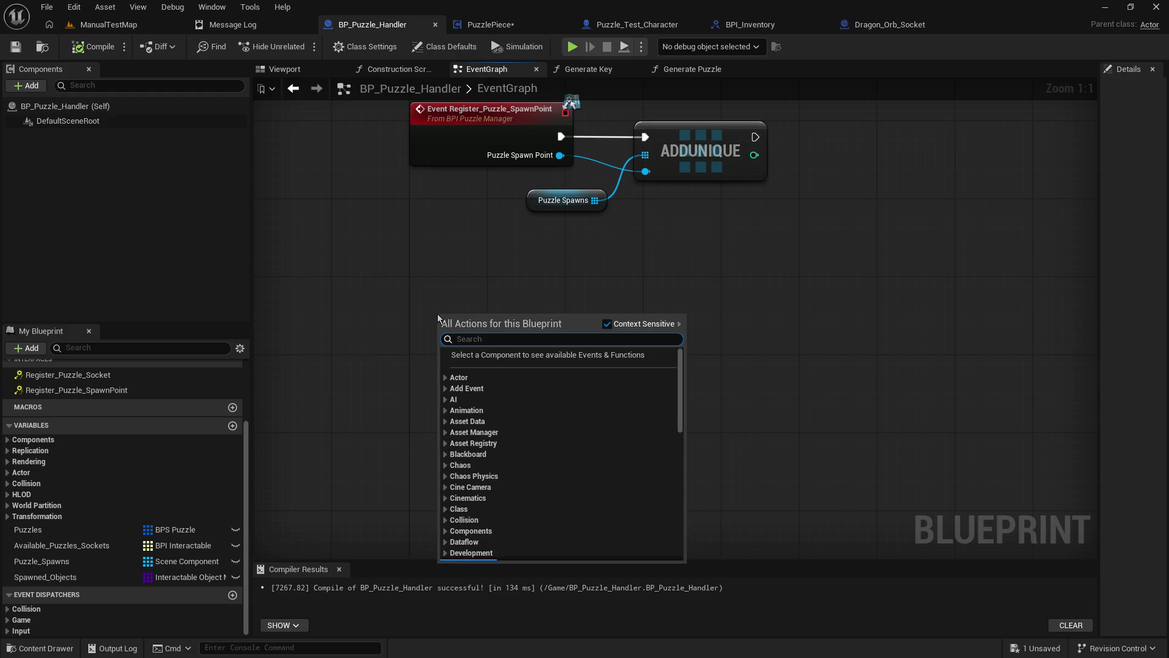
pyautogui.write('add event')
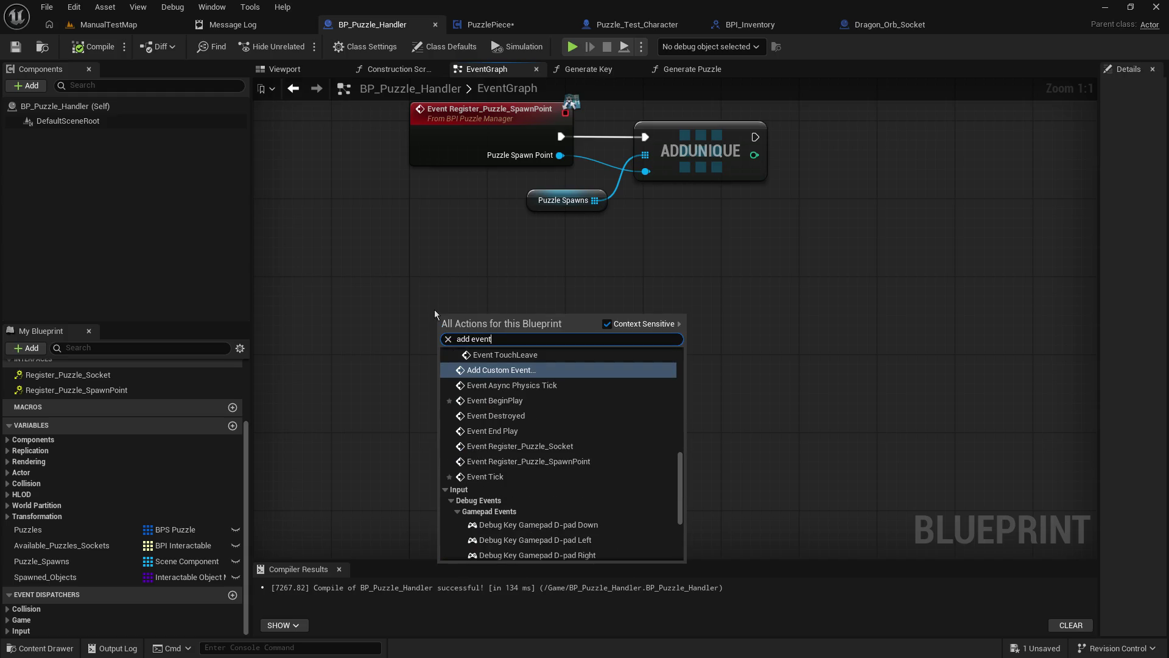
pyautogui.press('BackSpace')
pyautogui.press('BackSpace')
pyautogui.press('BackSpace')
pyautogui.press('BackSpace')
pyautogui.press('BackSpace')
pyautogui.write('cst')
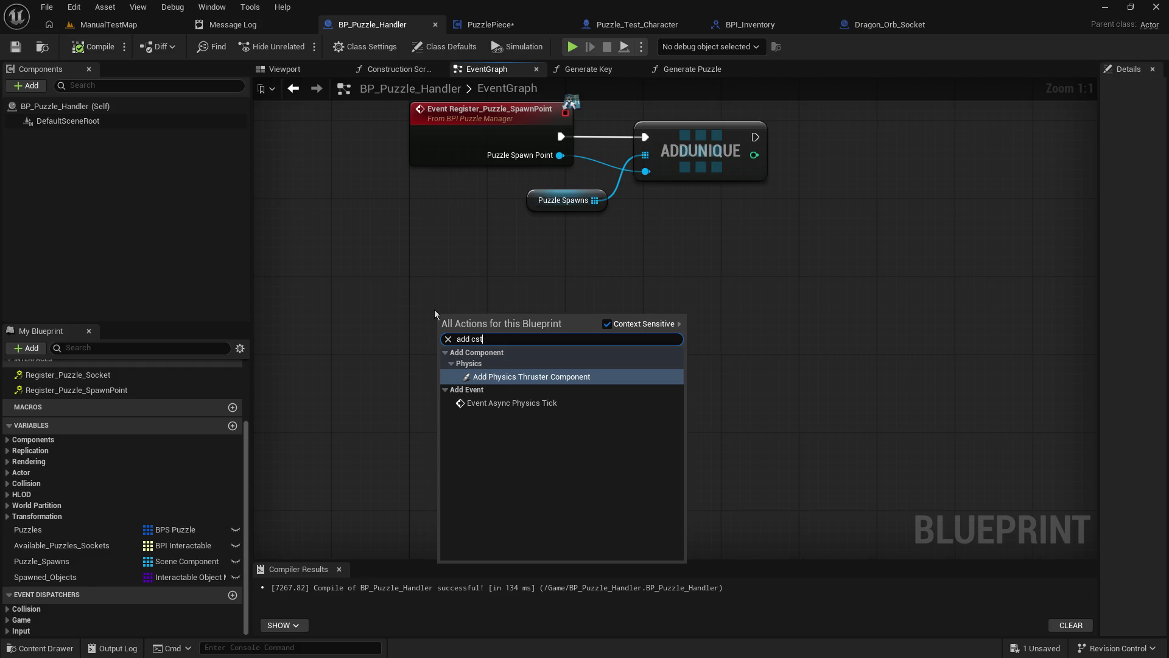
pyautogui.press('BackSpace')
pyautogui.press('BackSpace')
pyautogui.write('ust')
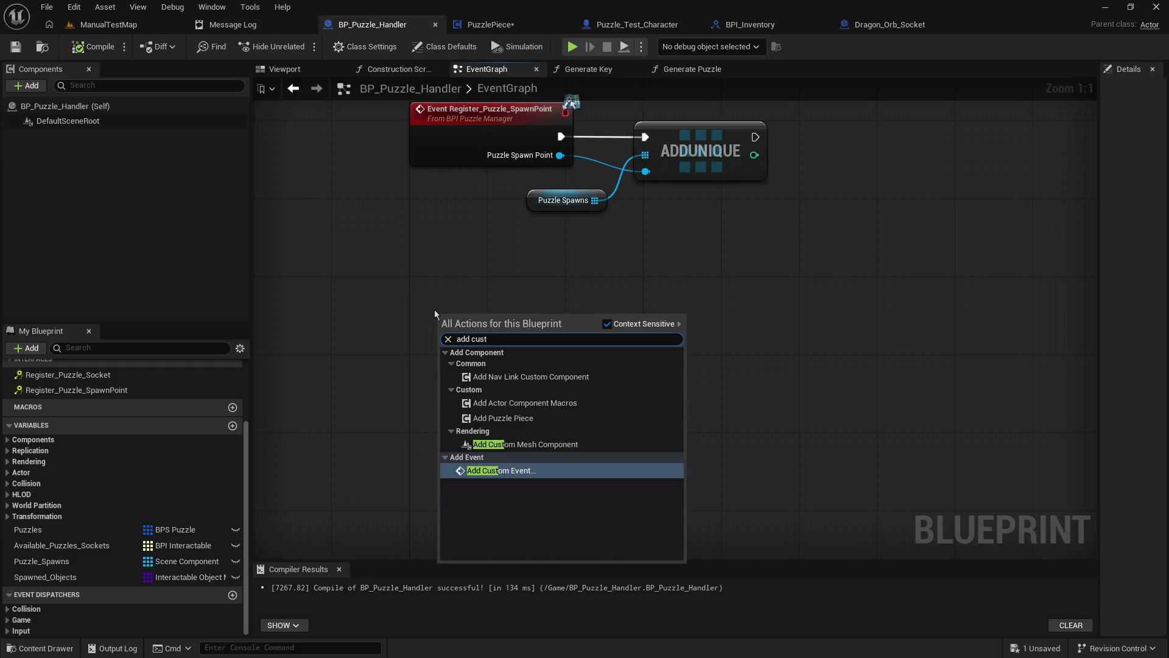
pyautogui.press('Return')
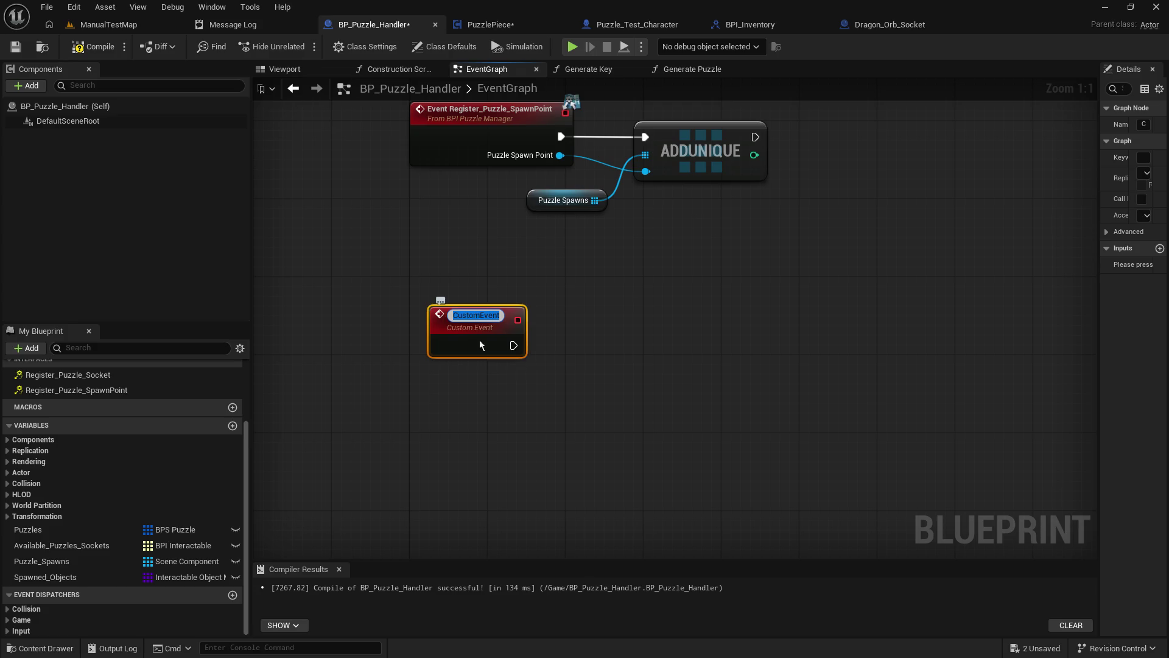
pyautogui.press('Return')
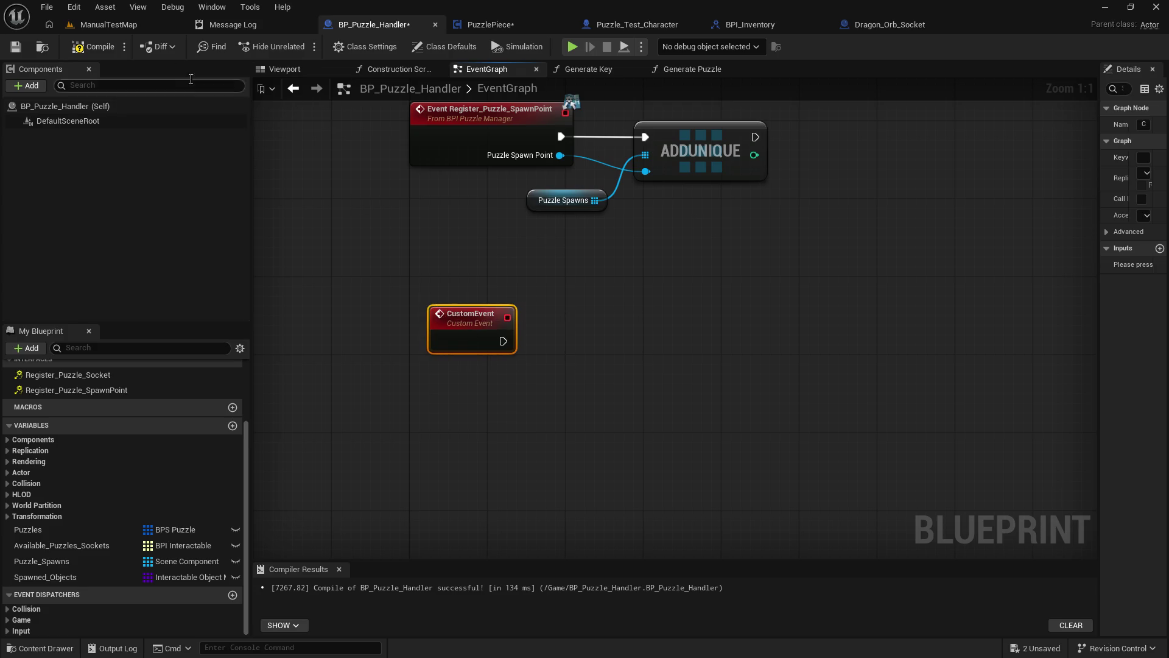
pyautogui.click(115, 25)
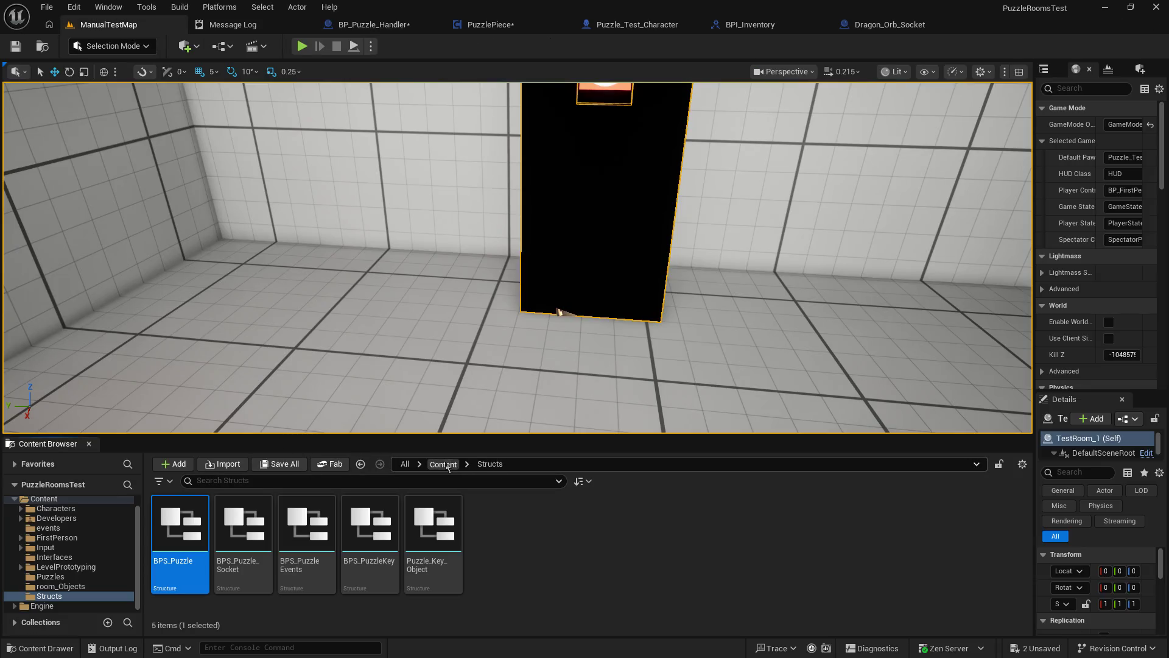
# Step: Open BPI_Puzzle_Manager from the Interfaces folder and add a new interface function
pyautogui.click(442, 464)
pyautogui.doubleClick(503, 548)
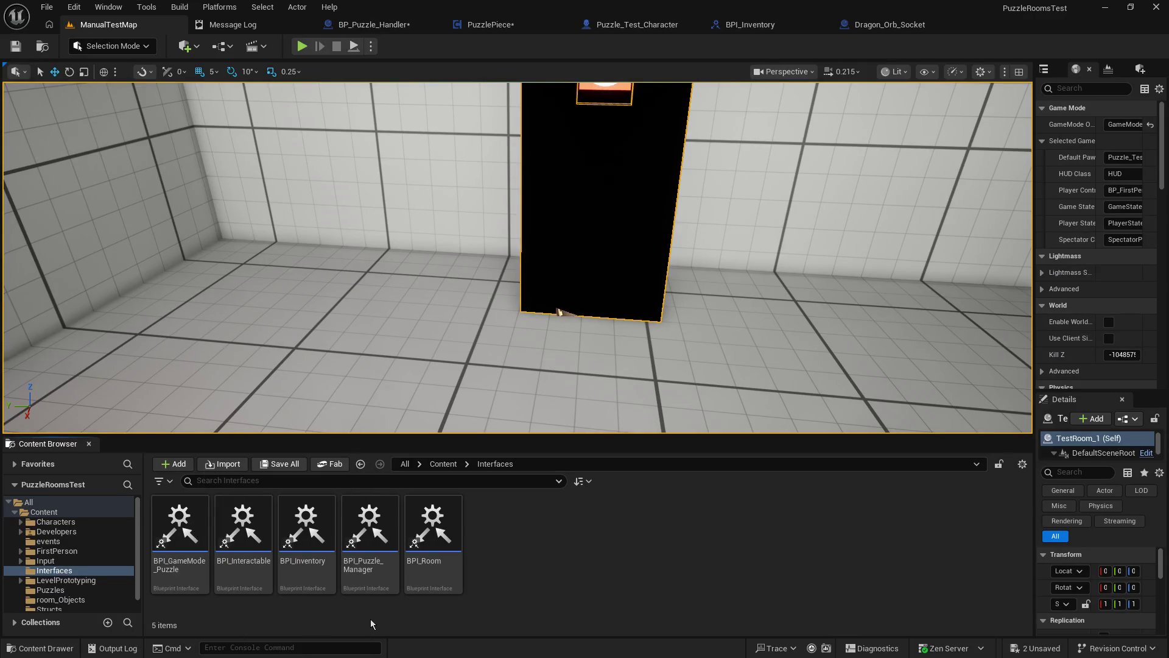
pyautogui.click(370, 529)
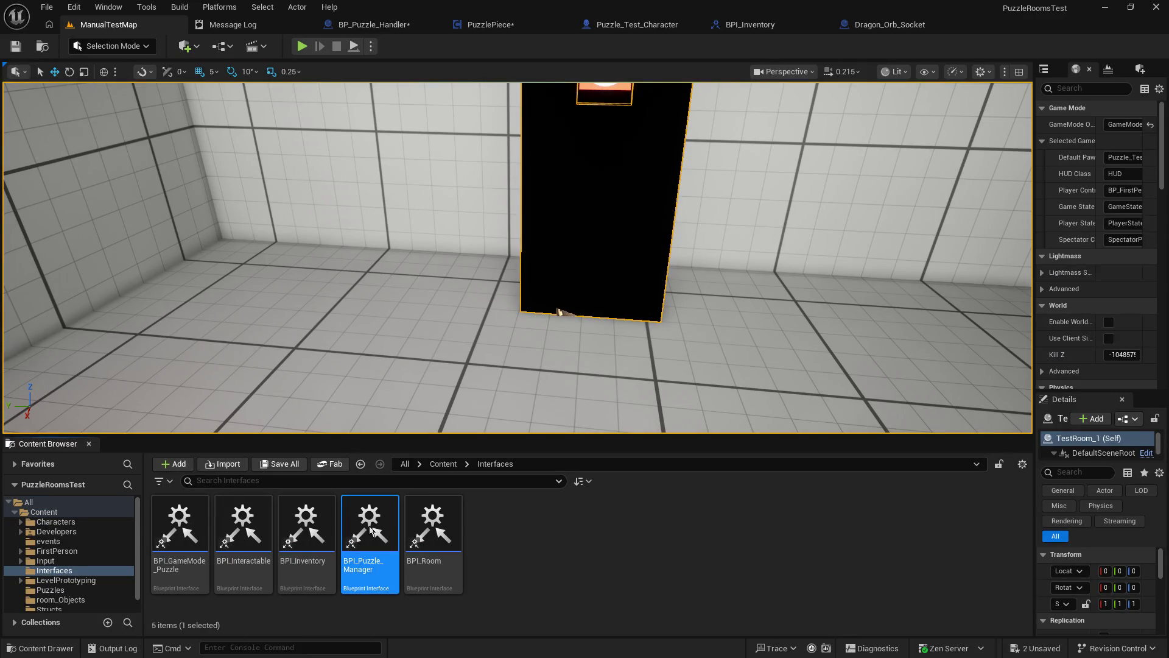
pyautogui.doubleClick(369, 529)
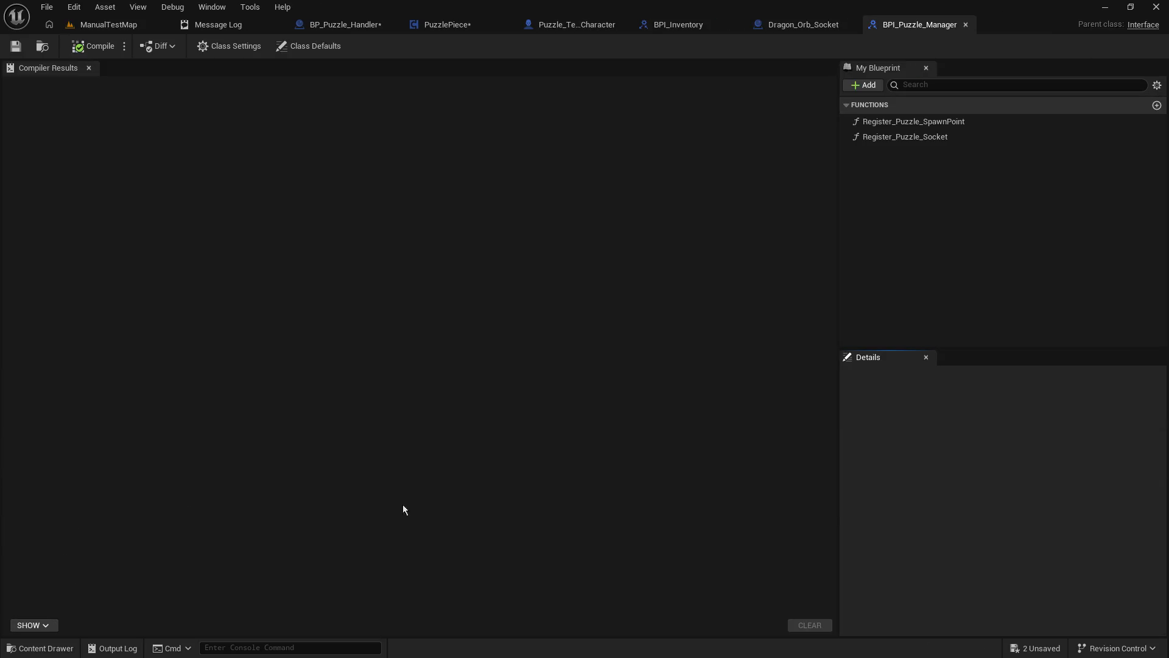
pyautogui.click(870, 85)
pyautogui.click(899, 136)
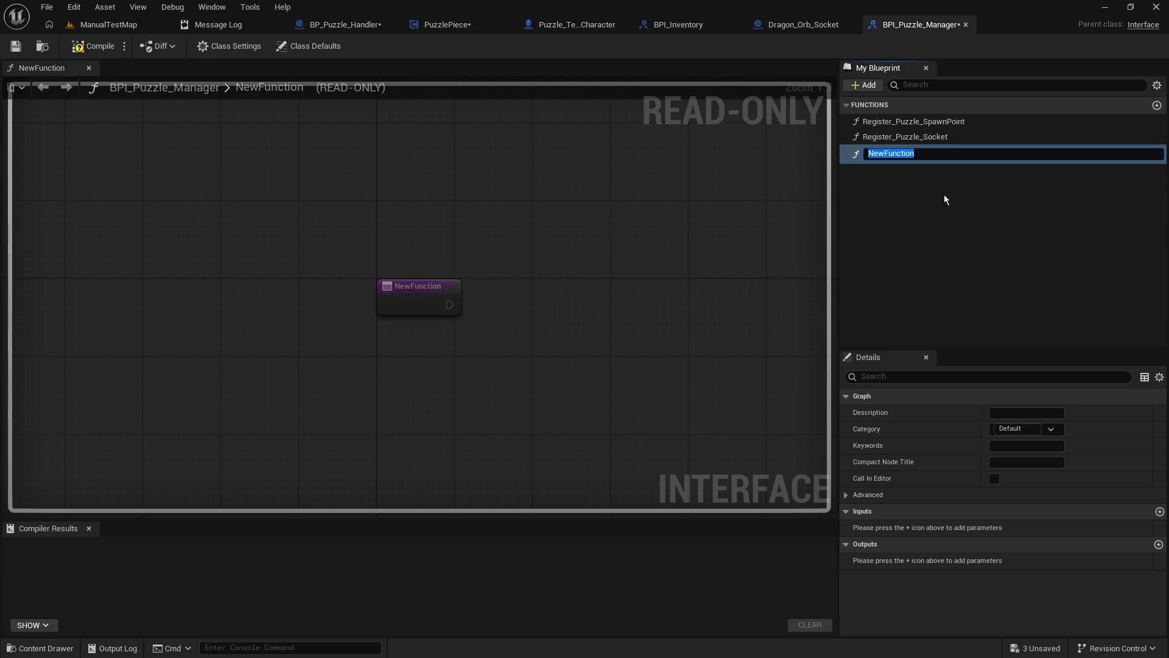
# Step: Name the function Set_Socket_Complete, then save and compile the interface
pyautogui.write('Update_S')
pyautogui.write('ocket_Com')
pyautogui.write('plete')
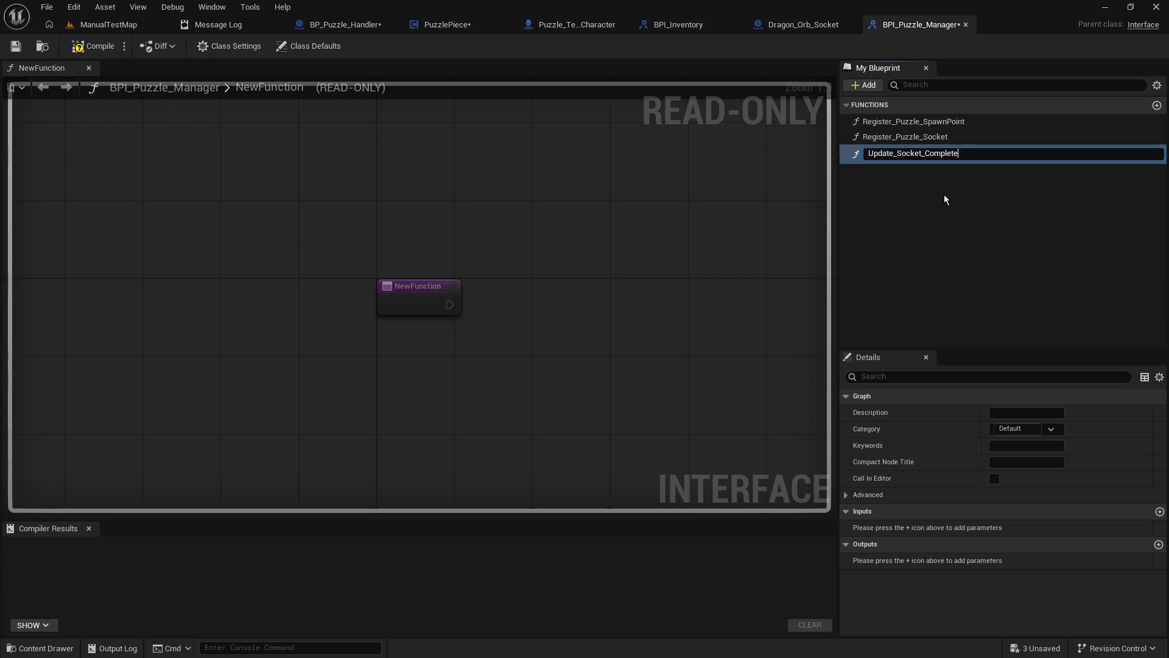
pyautogui.press('Home')
pyautogui.press('Delete')
pyautogui.press('Delete')
pyautogui.press('Delete')
pyautogui.press('Delete')
pyautogui.press('Delete')
pyautogui.write('Set')
pyautogui.press('Return')
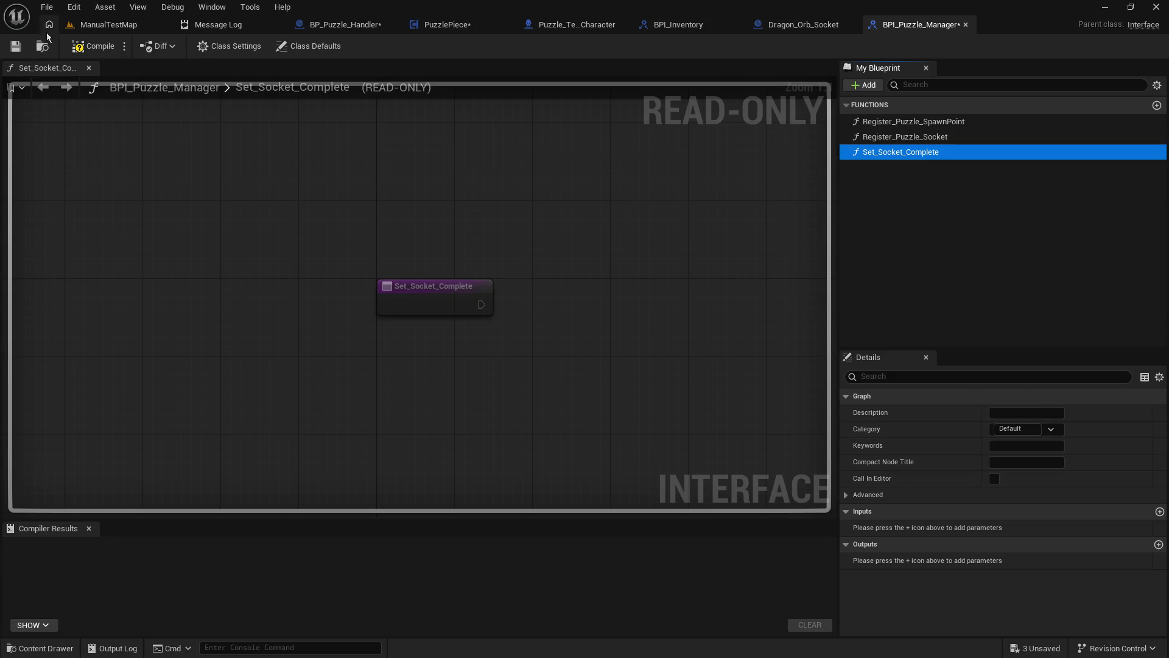
pyautogui.click(16, 46)
pyautogui.click(82, 49)
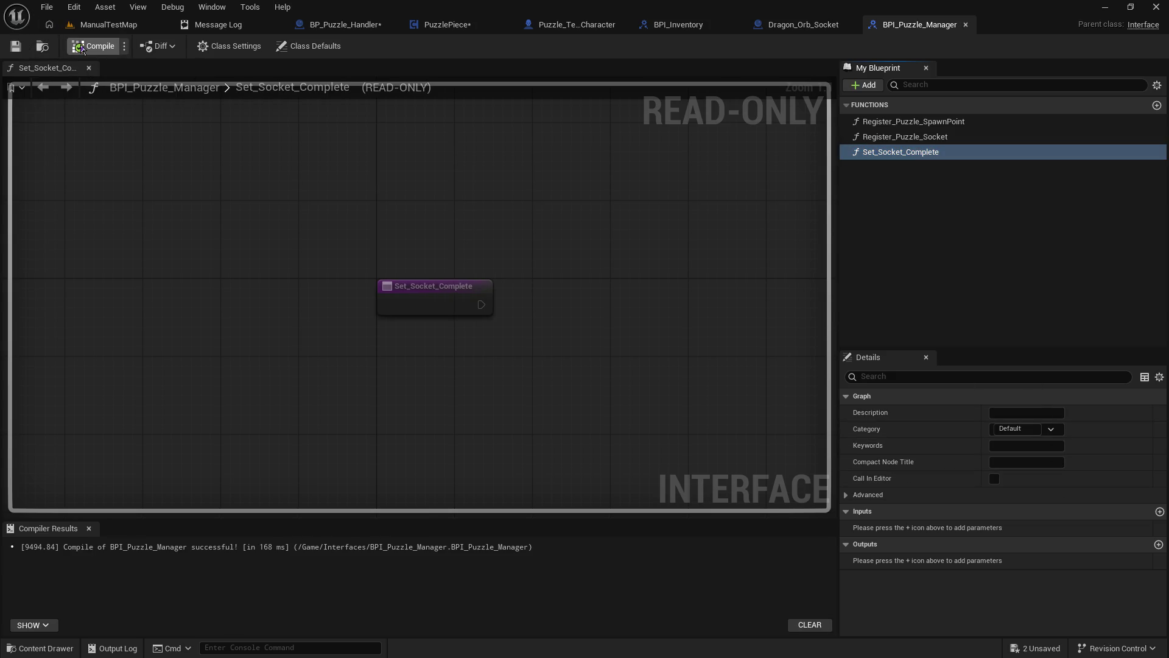
pyautogui.click(329, 25)
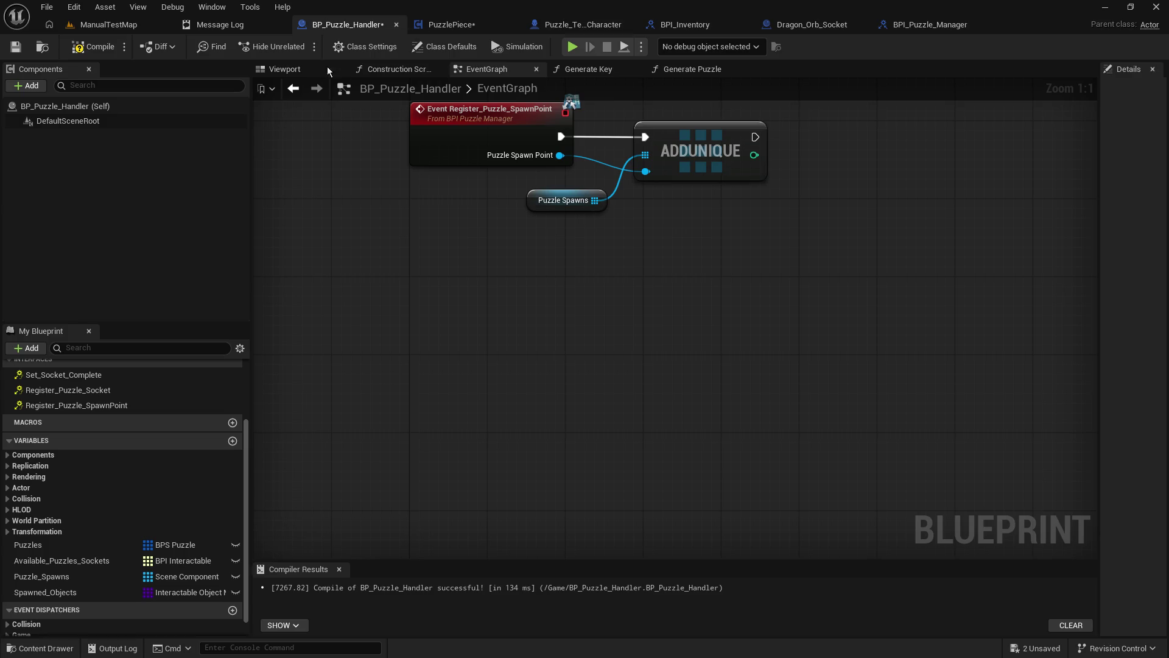
pyautogui.moveTo(392, 236)
pyautogui.mouseDown()
pyautogui.moveTo(374, 358)
pyautogui.moveTo(373, 337)
pyautogui.mouseUp()
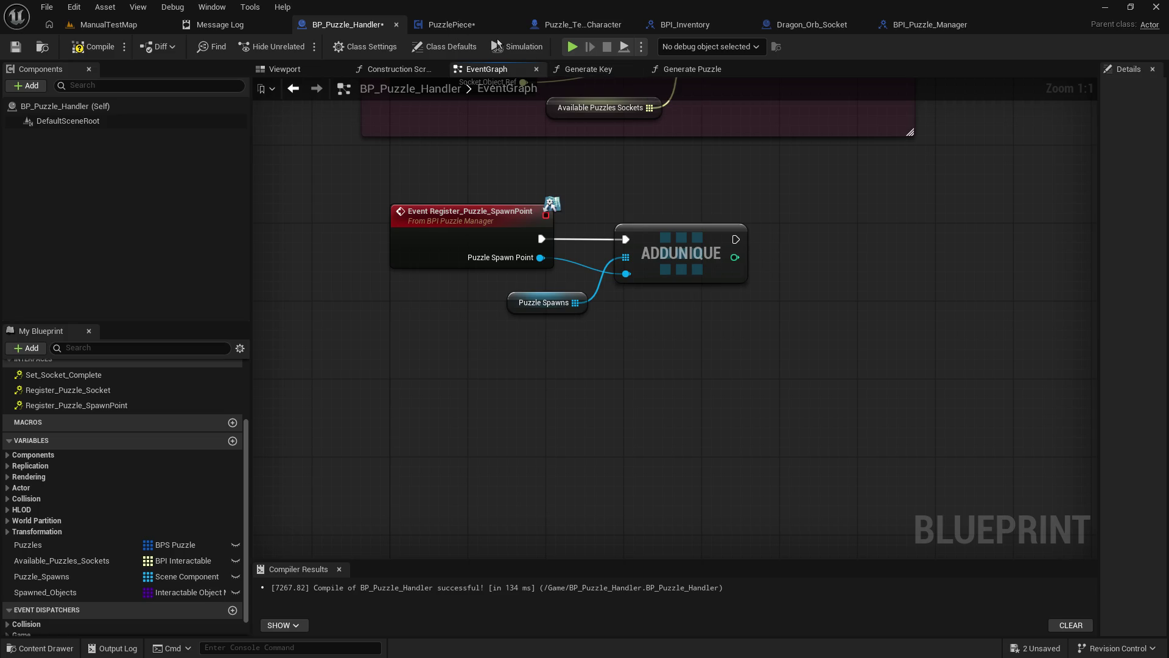
pyautogui.moveTo(641, 183); pyautogui.dragTo(641, 185)
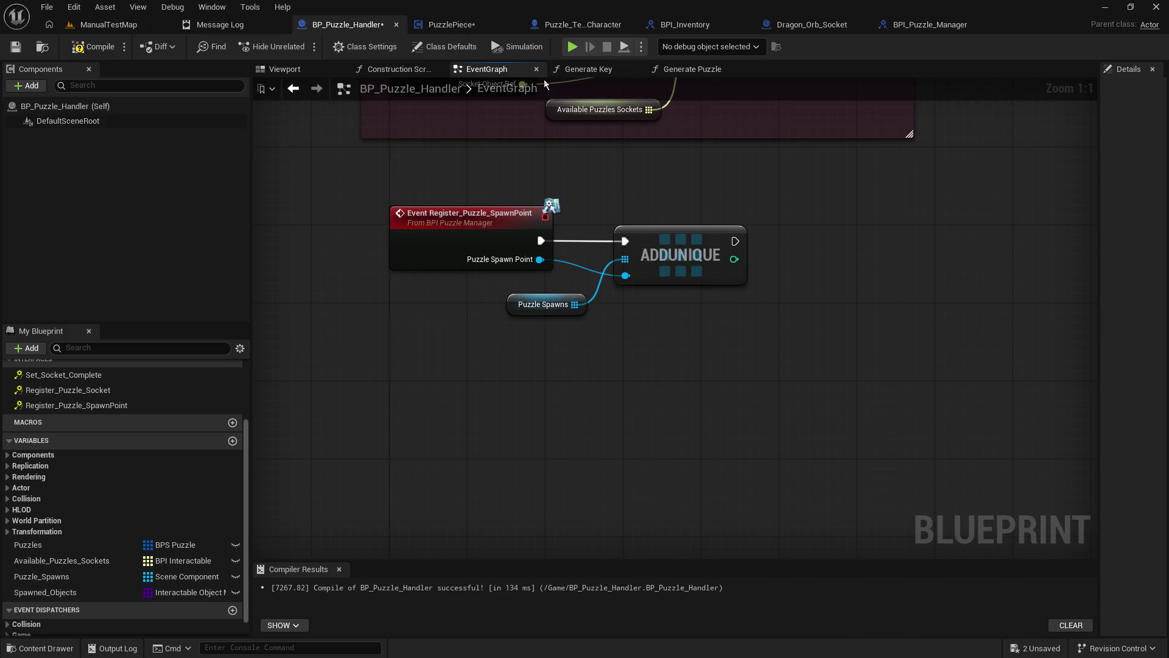
pyautogui.click(680, 69)
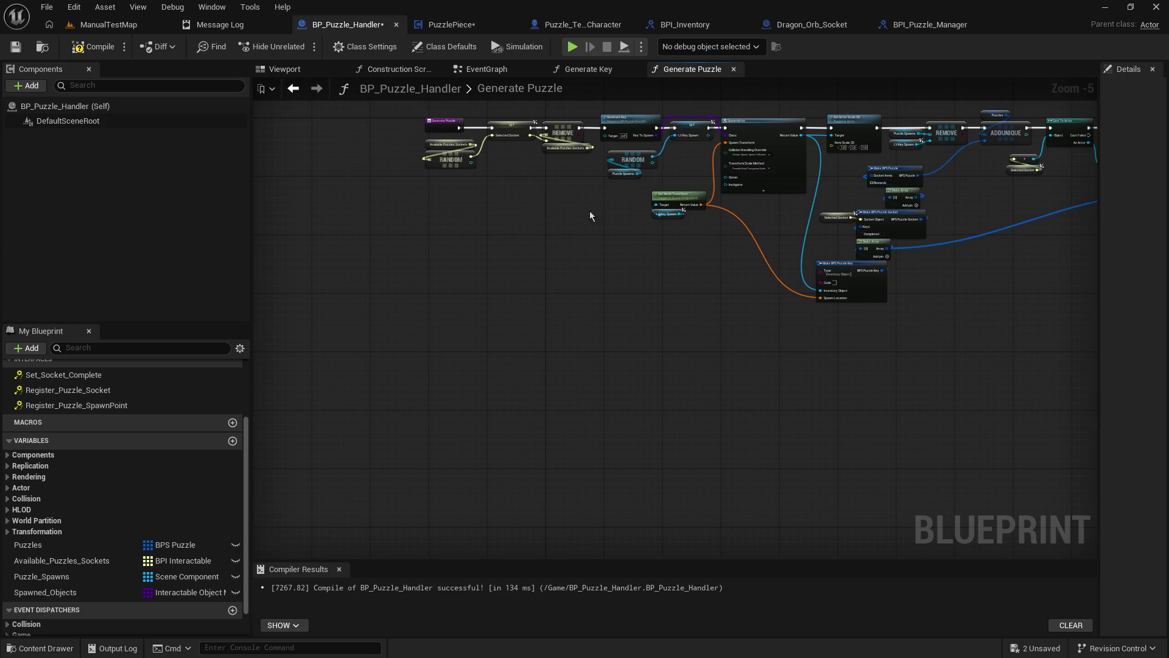
pyautogui.scroll(5, 655, 265)
pyautogui.moveTo(655, 265)
pyautogui.mouseDown()
pyautogui.moveTo(561, 229)
pyautogui.moveTo(561, 209)
pyautogui.mouseUp()
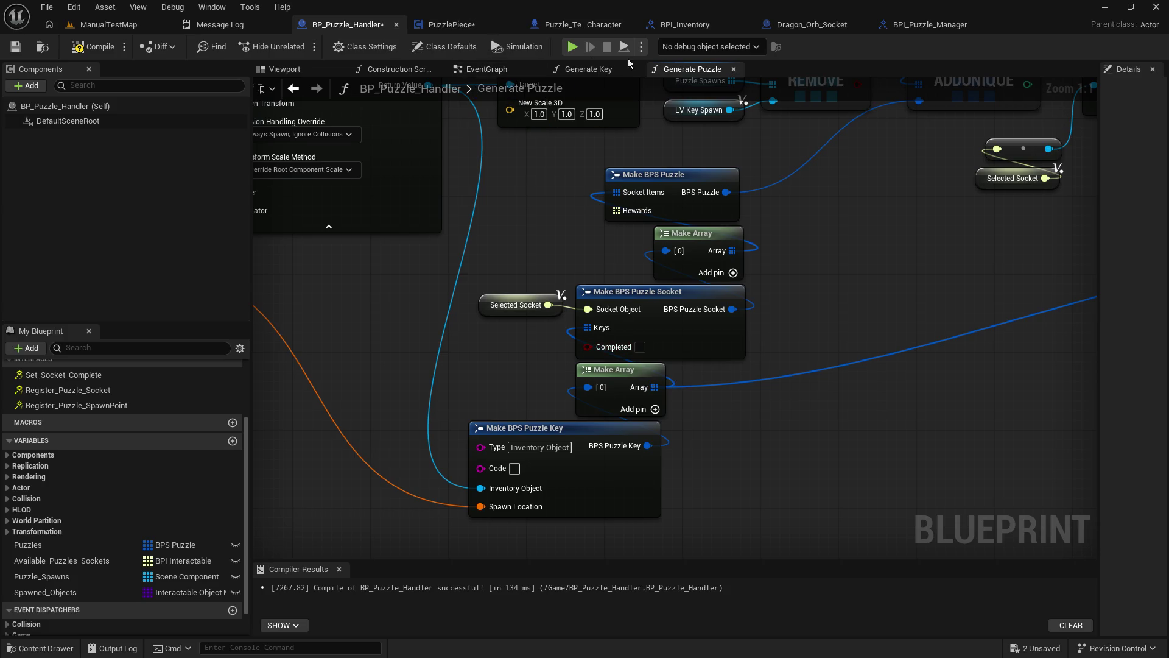
pyautogui.click(411, 72)
pyautogui.click(482, 69)
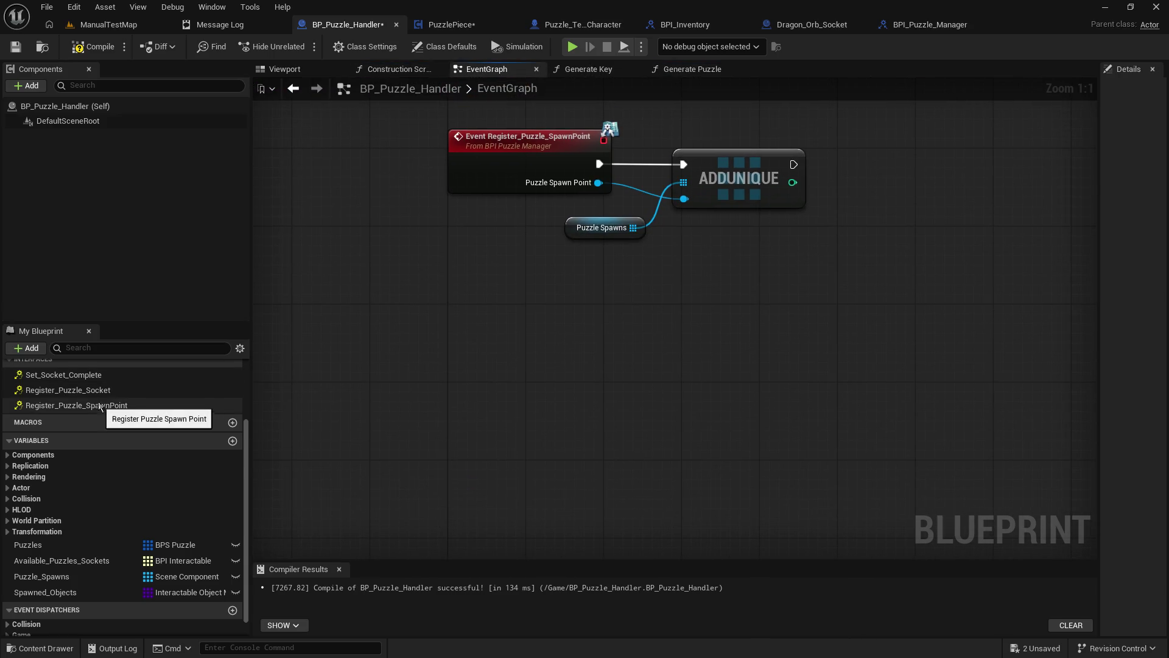
# Step: Place an Event Set_Socket_Complete node in the event graph
pyautogui.click(112, 376)
pyautogui.doubleClick(112, 376)
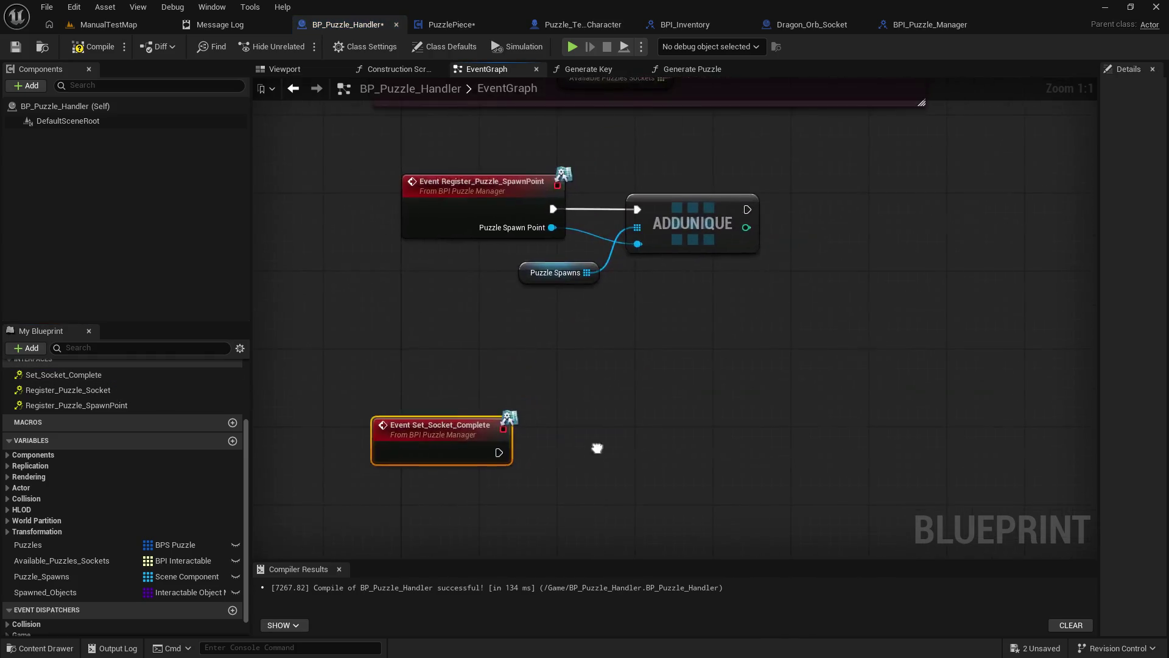
pyautogui.moveTo(450, 404); pyautogui.dragTo(450, 384)
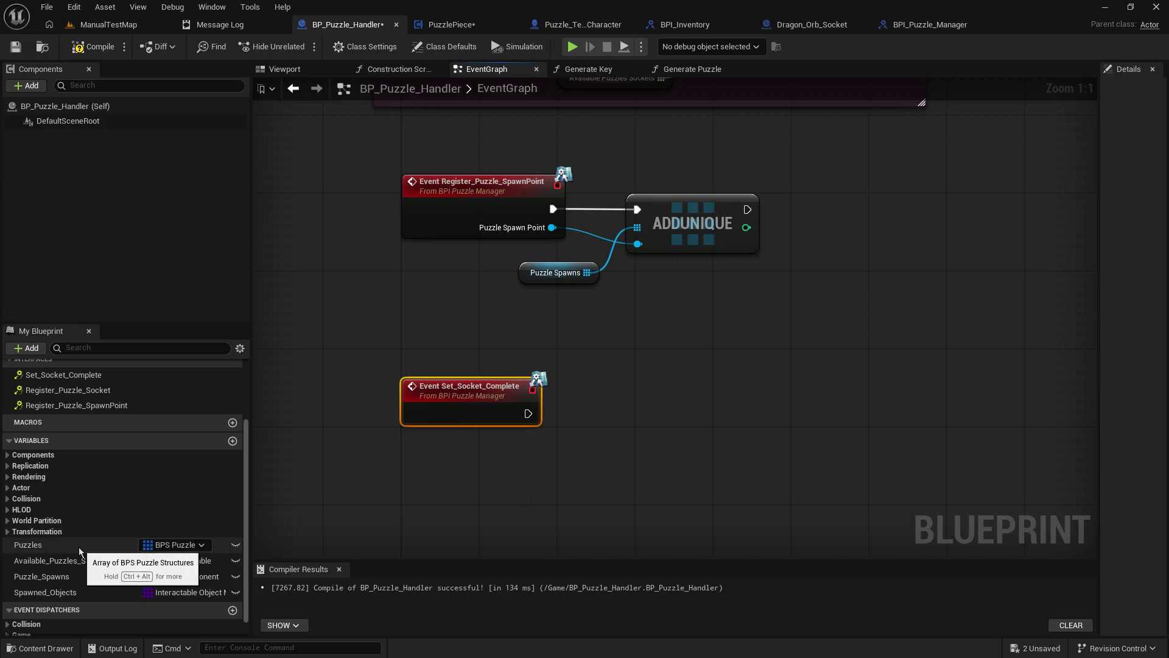
# Step: Add a Puzzles getter with an Array Get (a copy) node at index 0
pyautogui.click(52, 544)
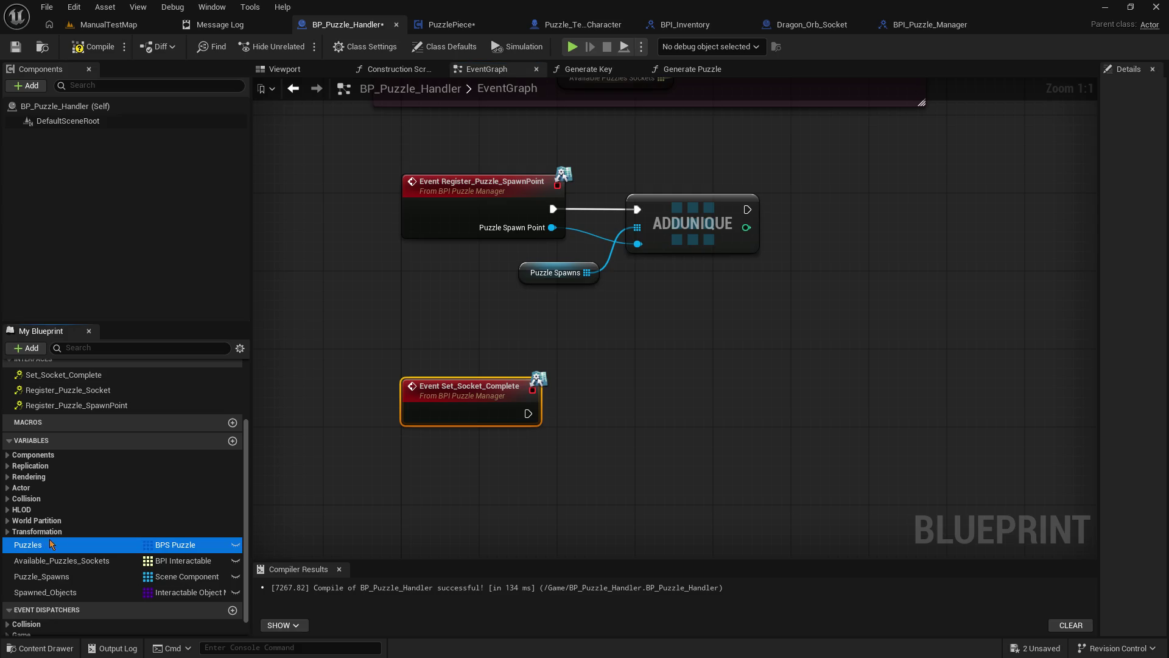
pyautogui.moveTo(52, 544); pyautogui.dragTo(640, 452)
pyautogui.click(647, 480)
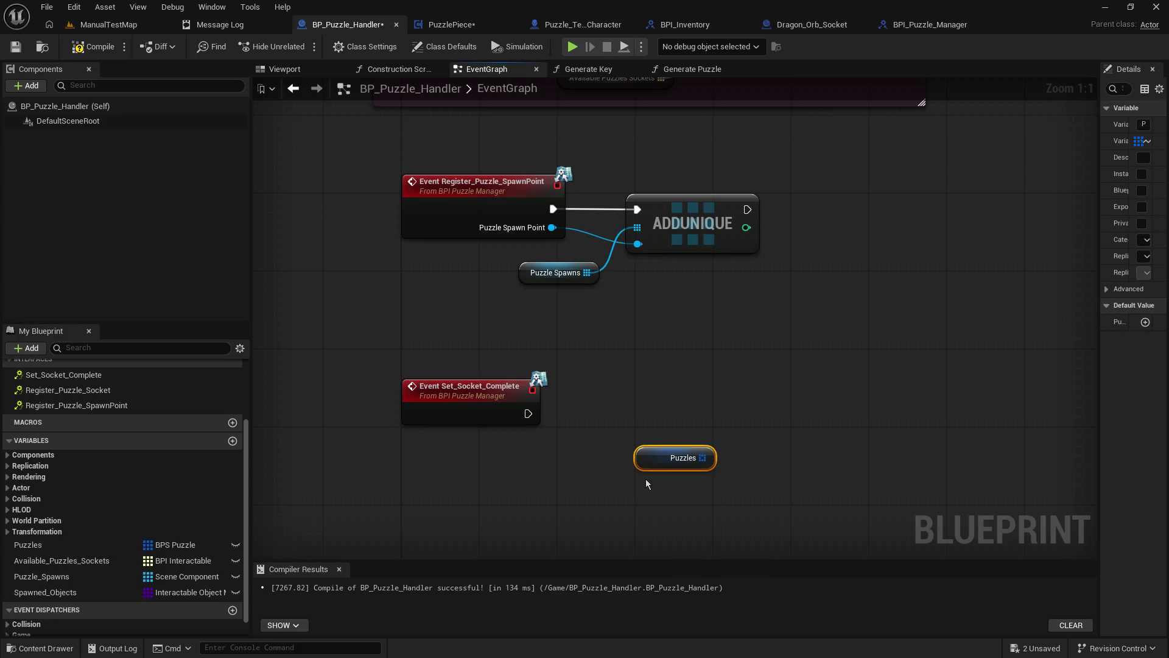
pyautogui.moveTo(710, 458); pyautogui.dragTo(742, 421)
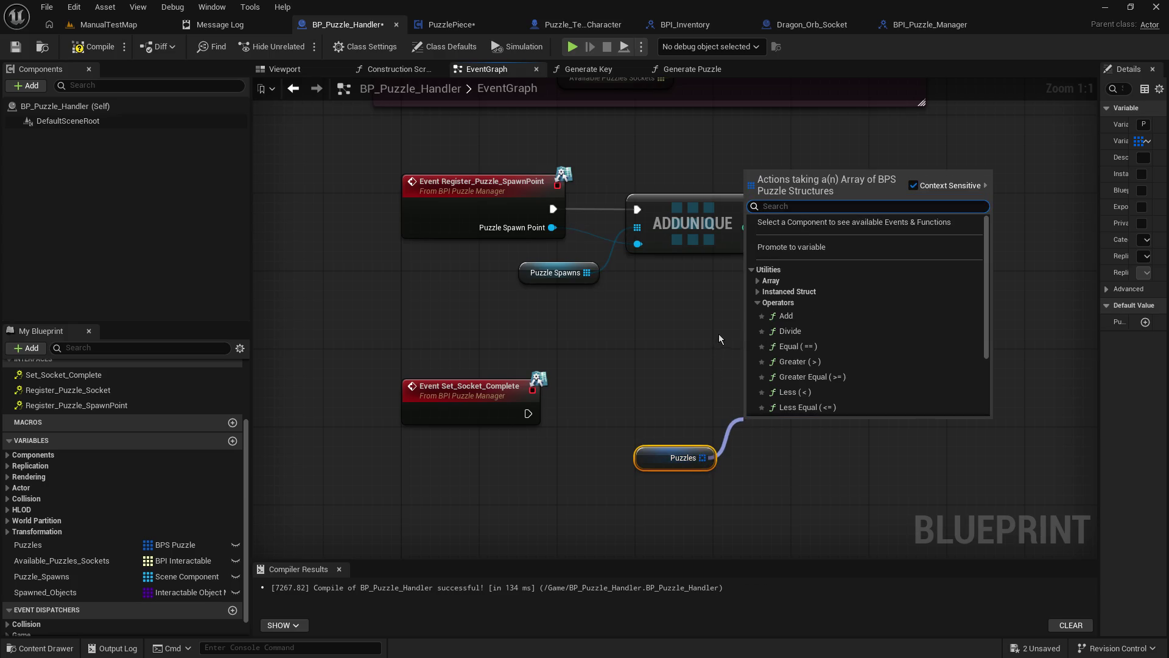
pyautogui.scroll(-3, 810, 341)
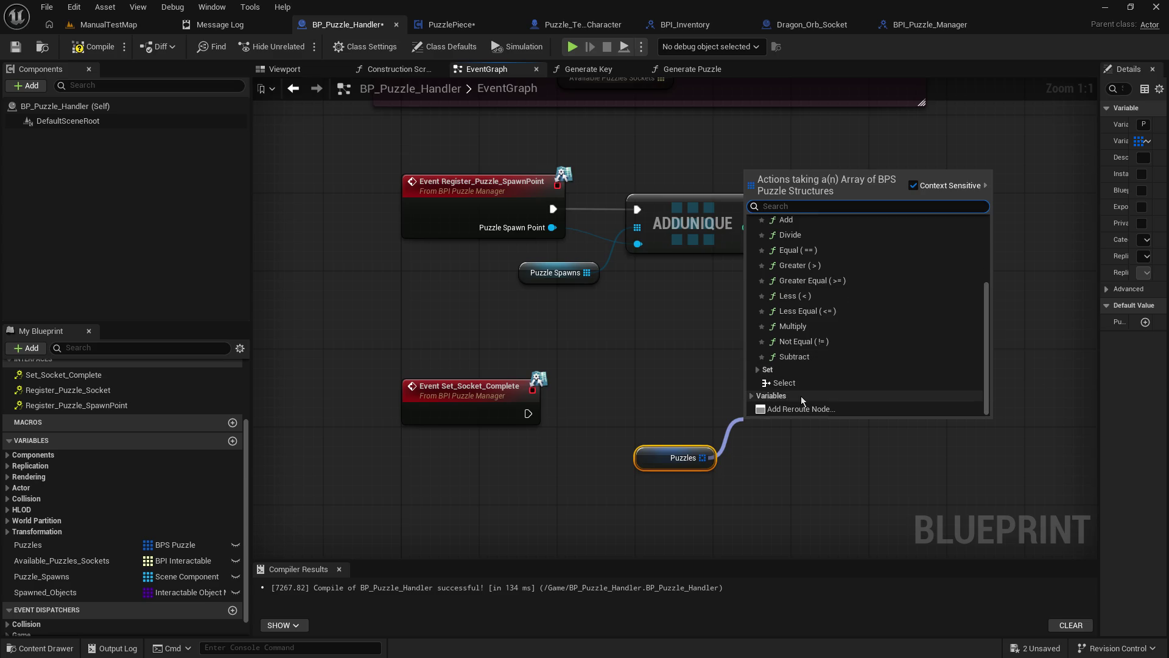
pyautogui.scroll(3, 853, 377)
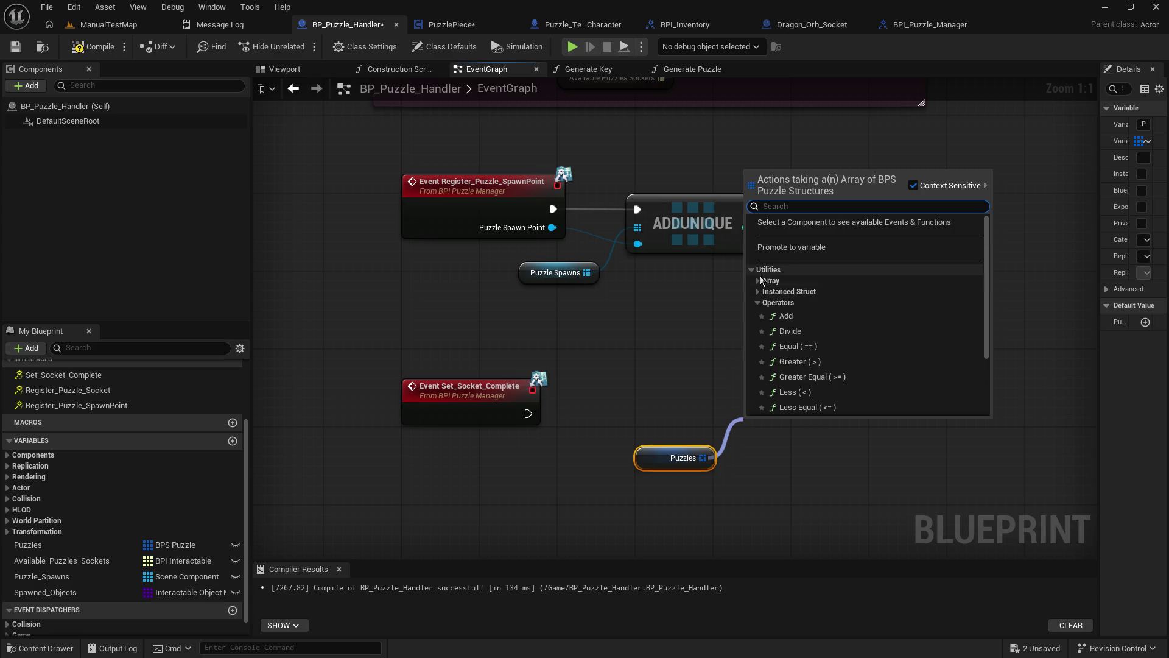
pyautogui.click(771, 280)
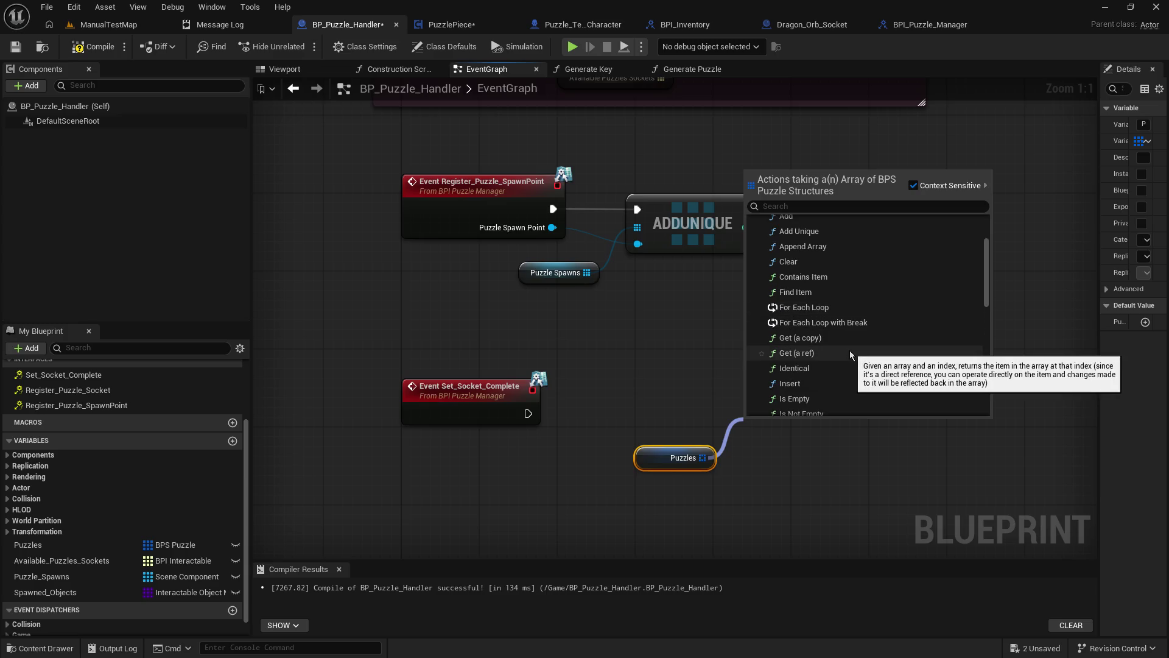
pyautogui.click(801, 395)
# Step: Add a Break BPS Puzzle node from the GET node's output
pyautogui.moveTo(843, 439)
pyautogui.mouseDown()
pyautogui.moveTo(575, 396)
pyautogui.moveTo(487, 419)
pyautogui.mouseUp()
pyautogui.click(588, 443)
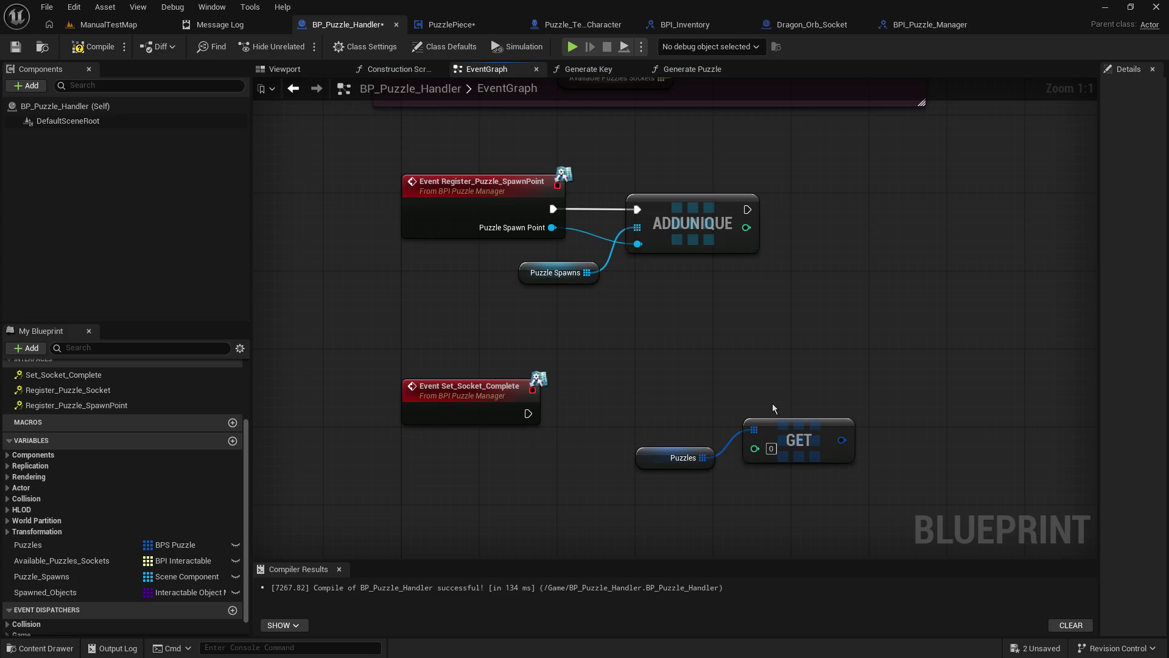
pyautogui.moveTo(840, 439); pyautogui.dragTo(875, 376)
pyautogui.scroll(-5, 1032, 505)
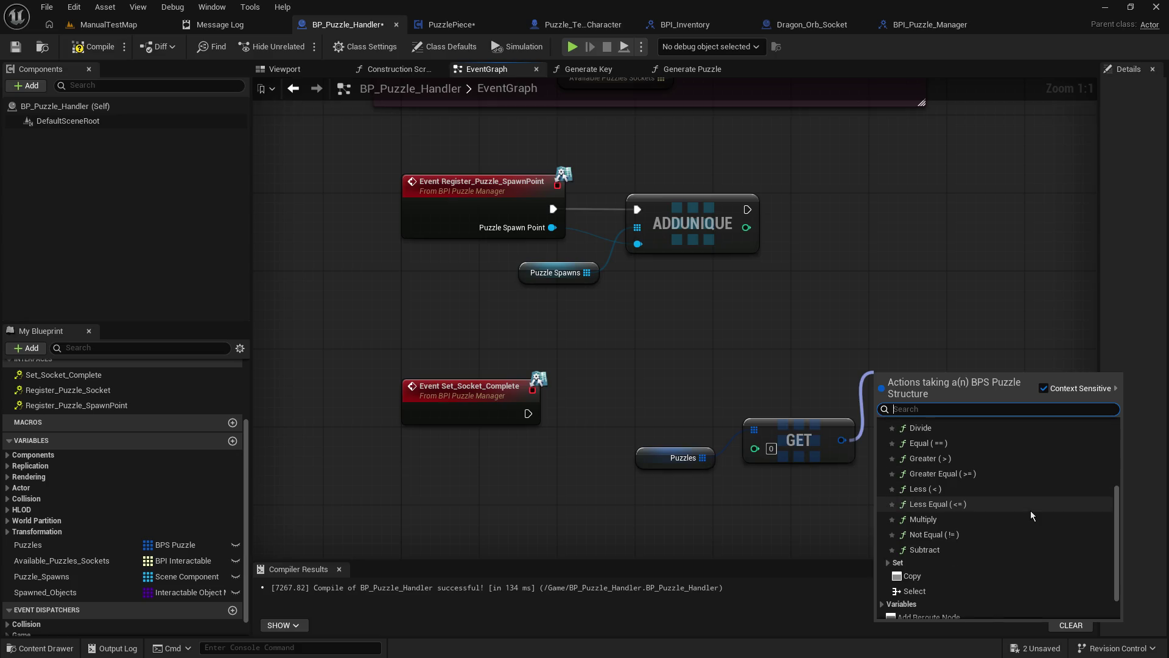
pyautogui.click(960, 597)
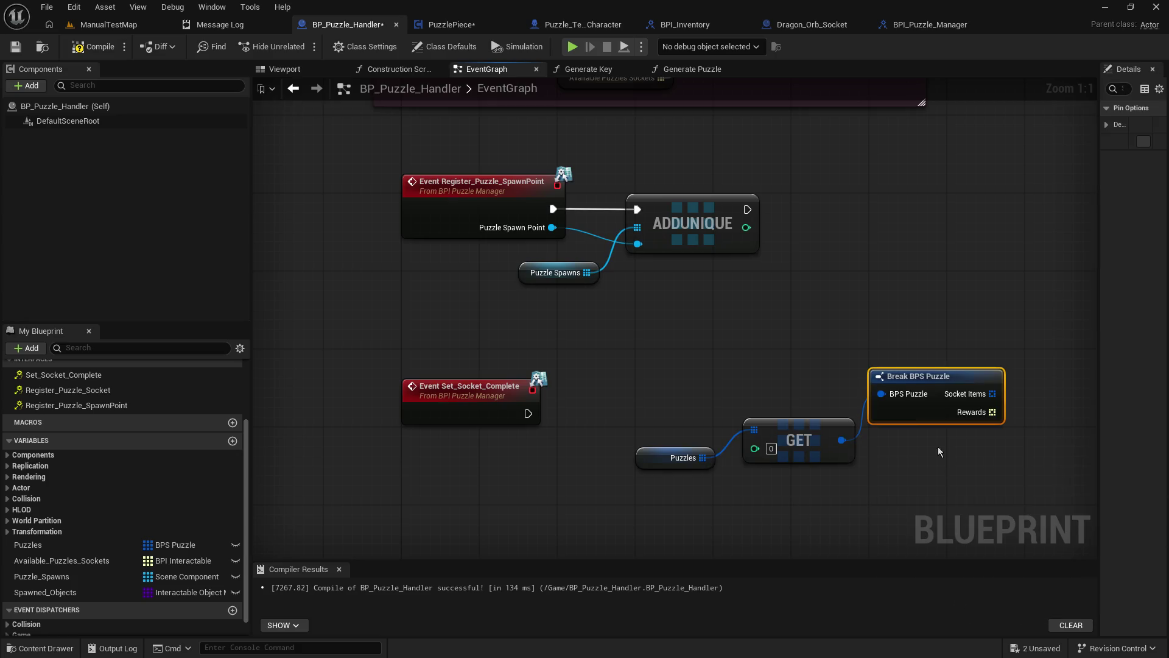
pyautogui.moveTo(881, 393); pyautogui.dragTo(477, 408)
pyautogui.click(757, 337)
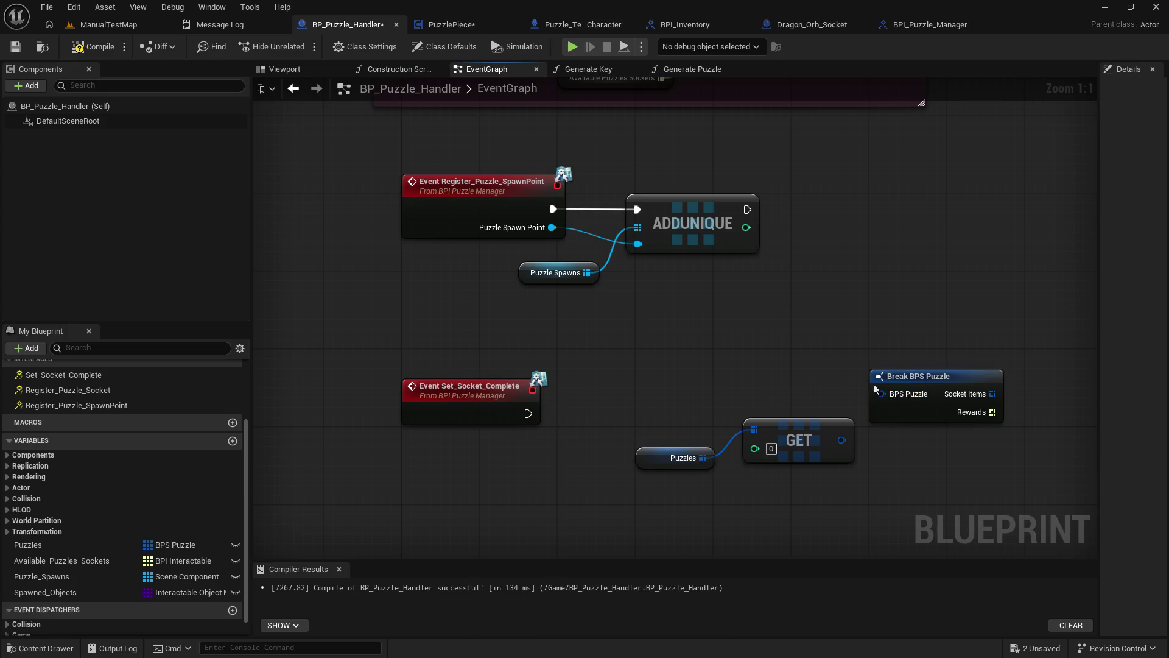
# Step: Give Set_Socket_Complete a BPS Puzzle input named Puzzle and compile BPI_Puzzle_Manager
pyautogui.click(922, 28)
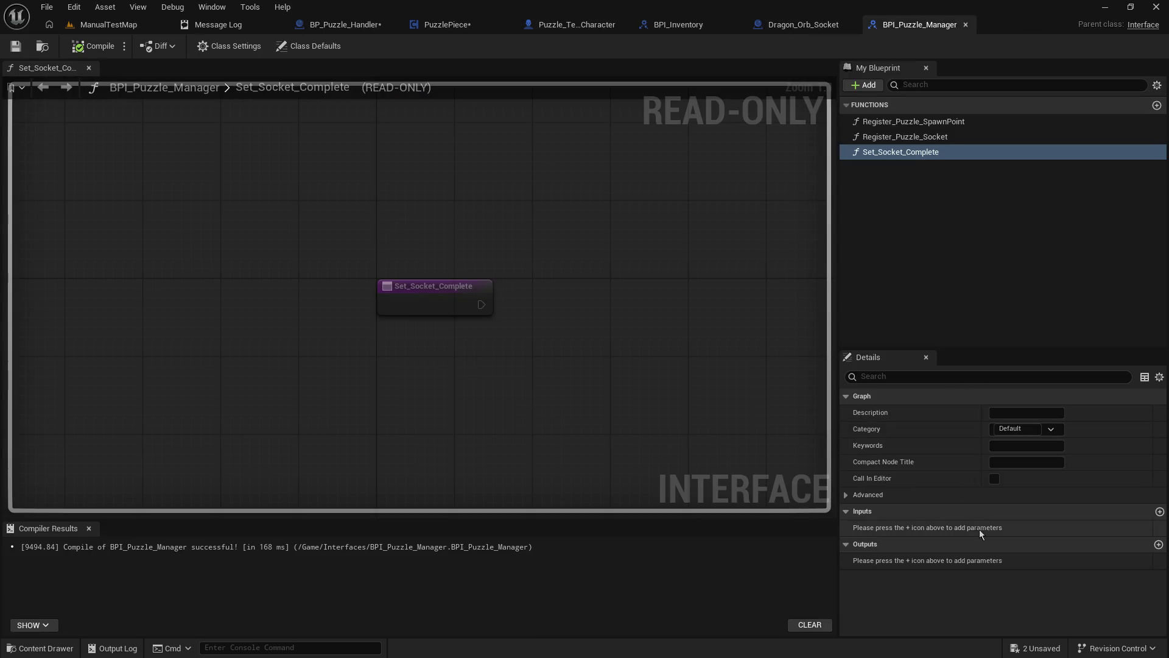
pyautogui.click(1015, 526)
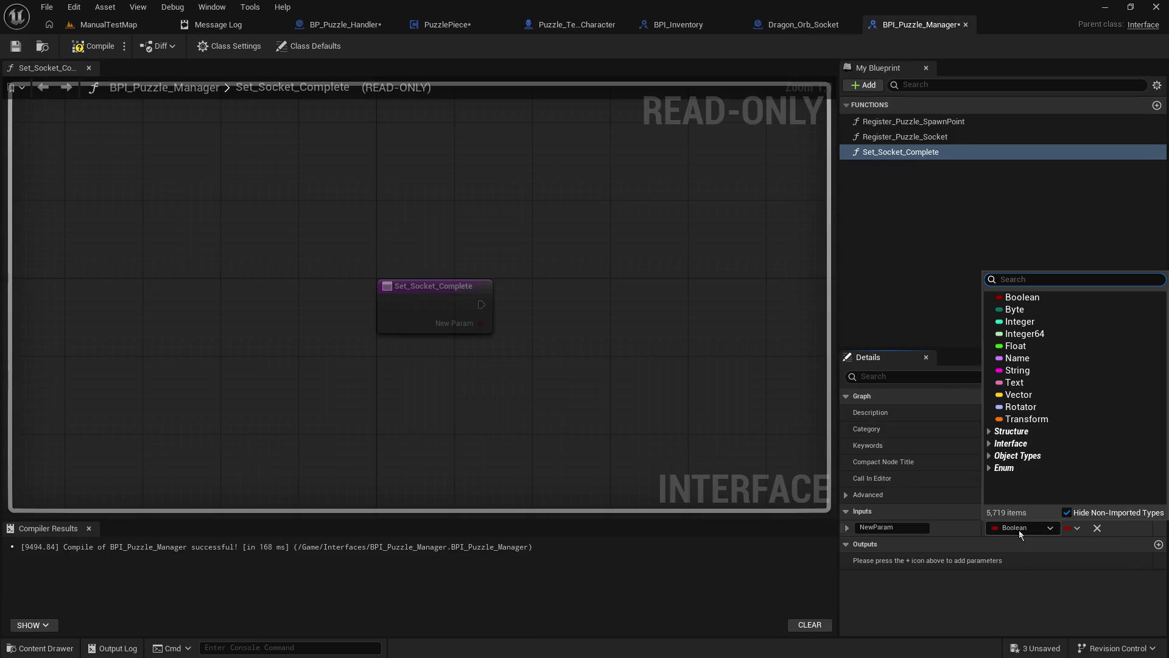
pyautogui.write('bps p')
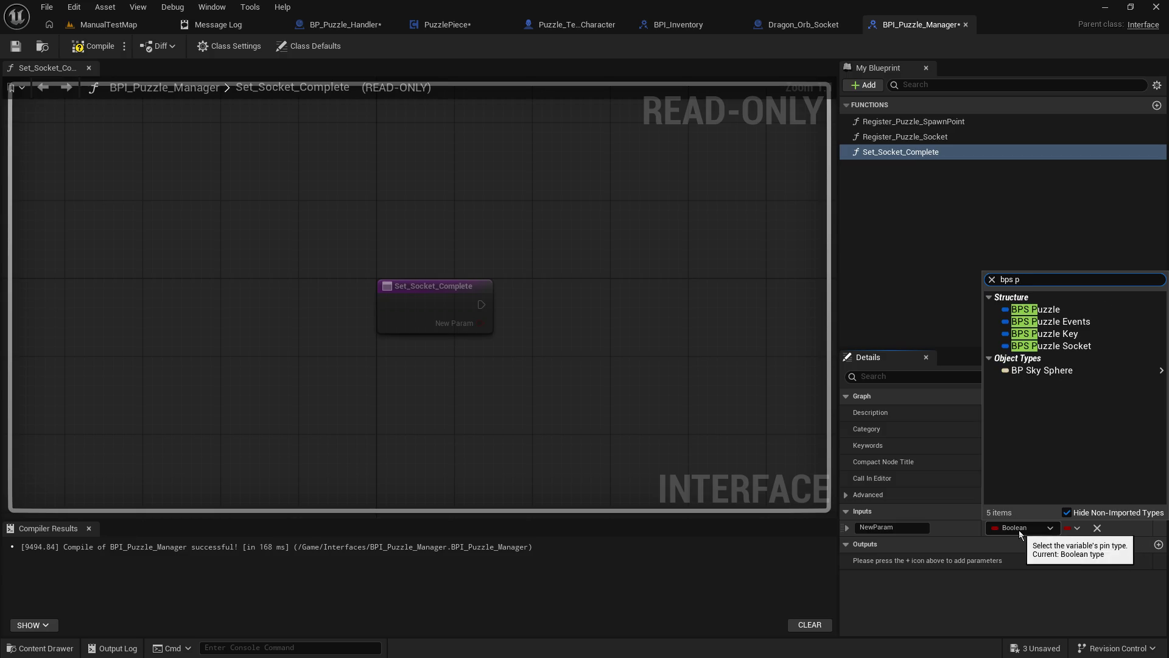
pyautogui.click(1095, 309)
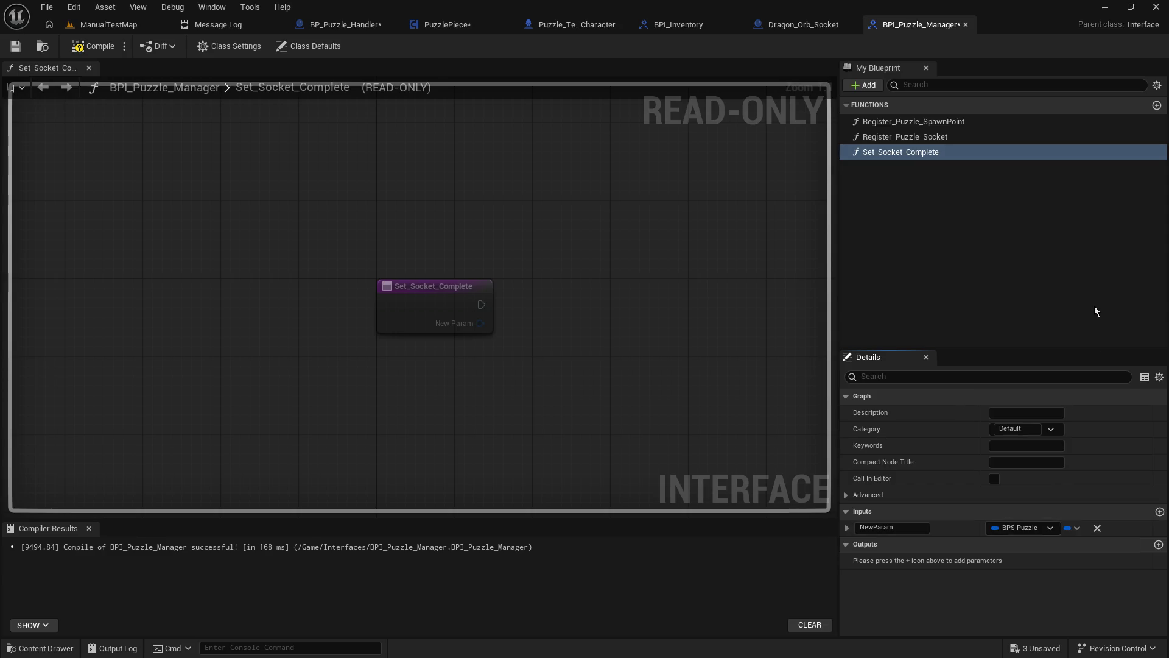
pyautogui.click(910, 529)
pyautogui.write('Puzzle')
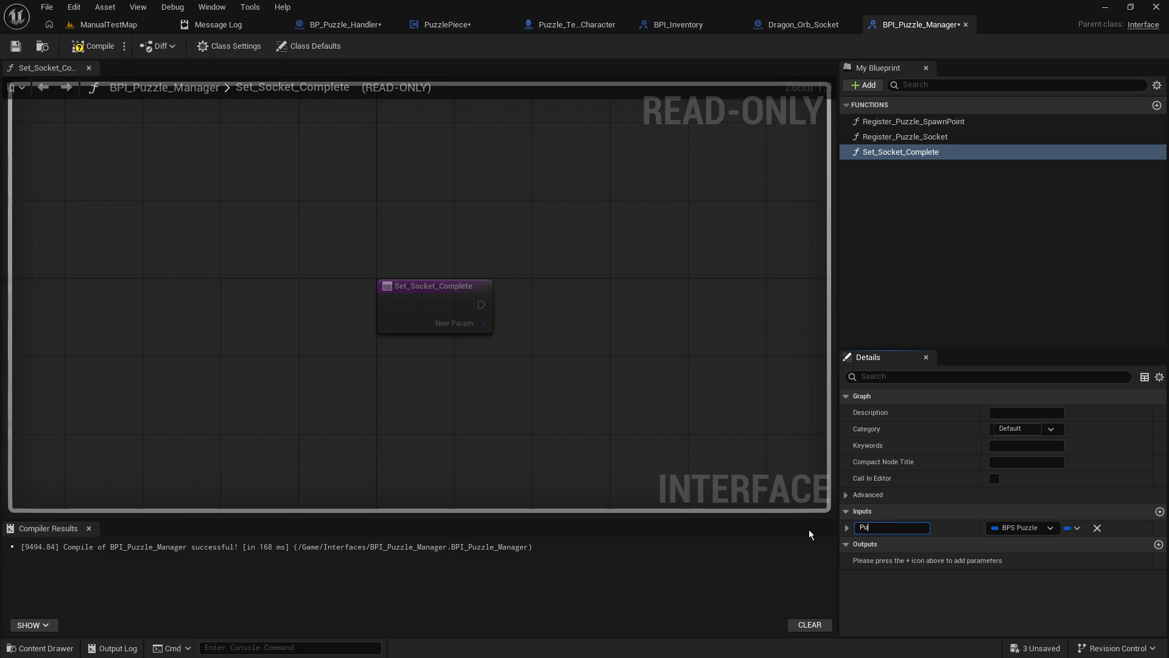
pyautogui.press('Return')
pyautogui.click(76, 50)
pyautogui.click(347, 24)
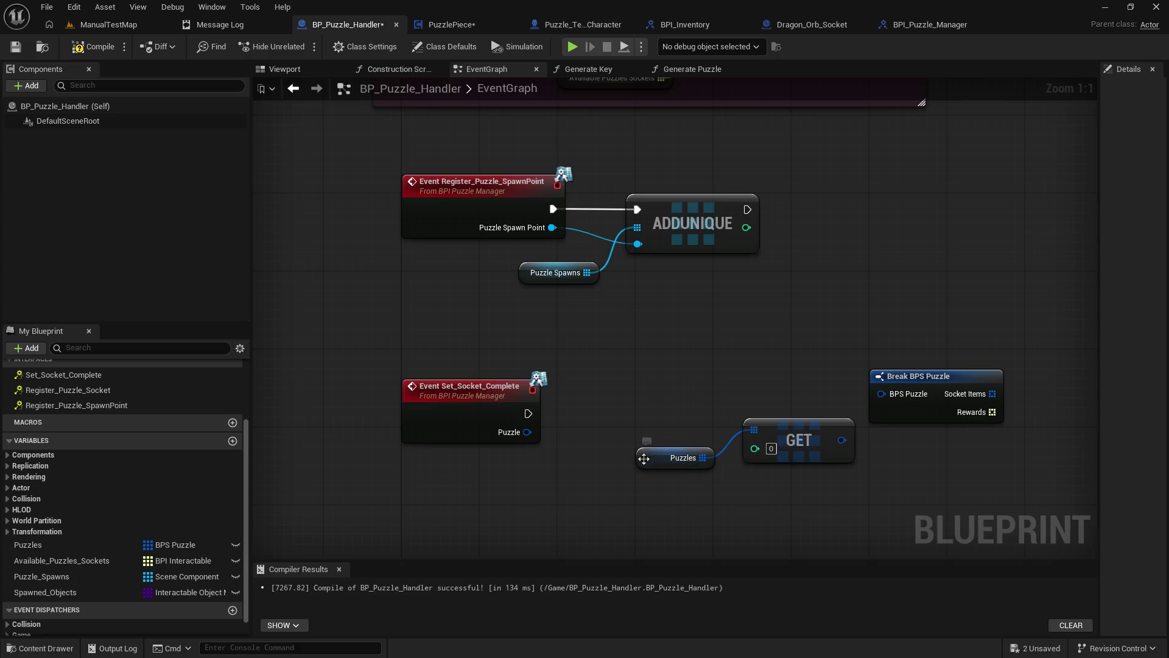
# Step: Delete the GET and Break BPS Puzzle nodes from the event graph
pyautogui.moveTo(642, 462); pyautogui.dragTo(614, 502)
pyautogui.click(780, 425)
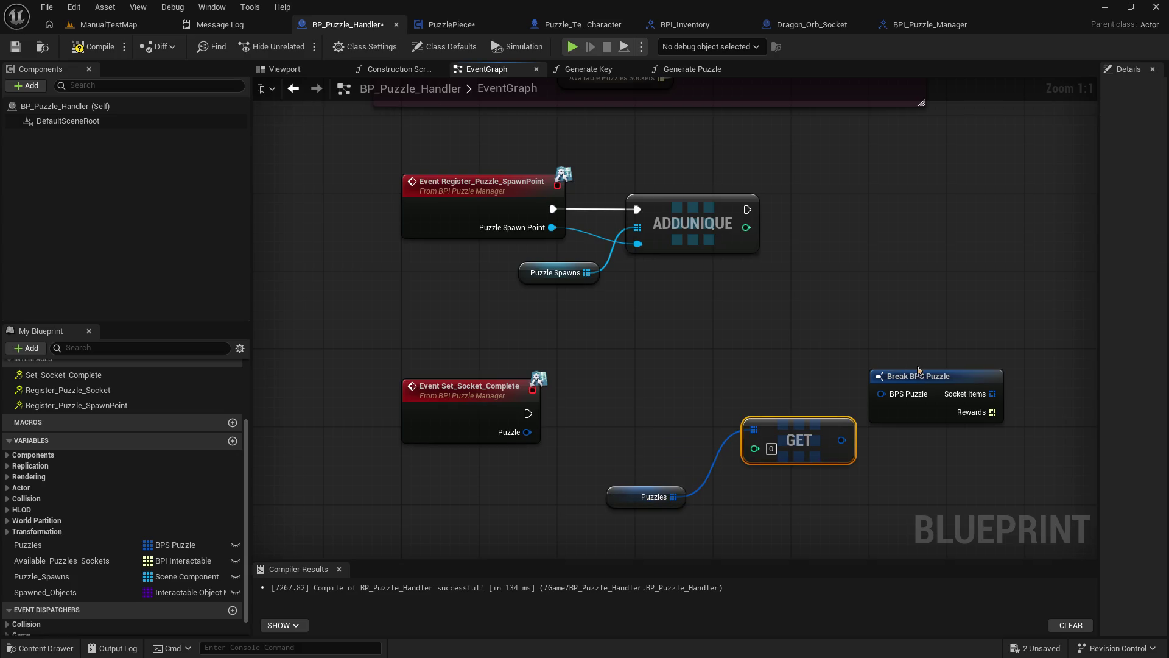
pyautogui.press('Delete')
pyautogui.click(895, 376)
pyautogui.press('Delete')
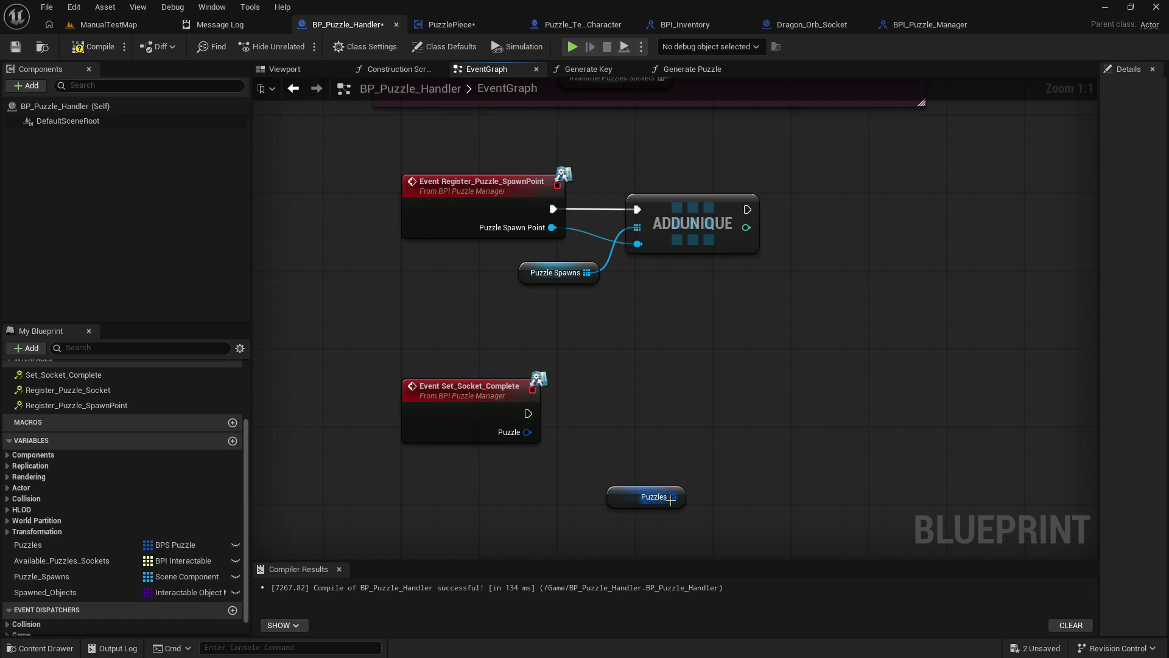
# Step: Add a Find Item node on Puzzles, fed by the event's Puzzle input
pyautogui.moveTo(673, 497); pyautogui.dragTo(686, 449)
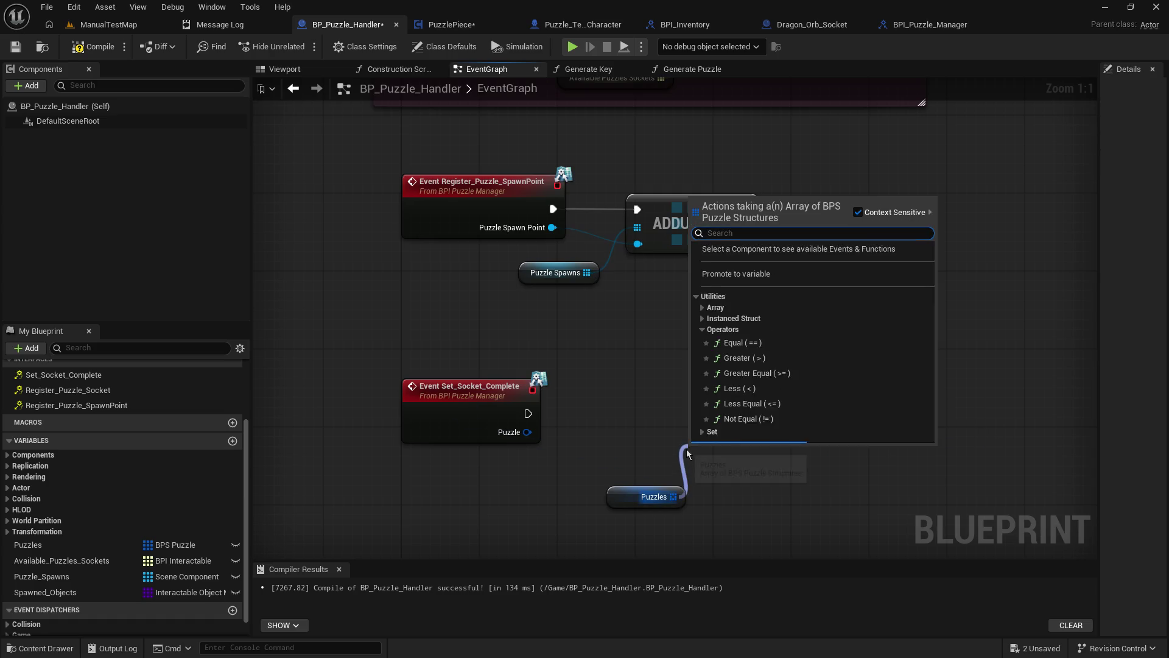
pyautogui.click(703, 308)
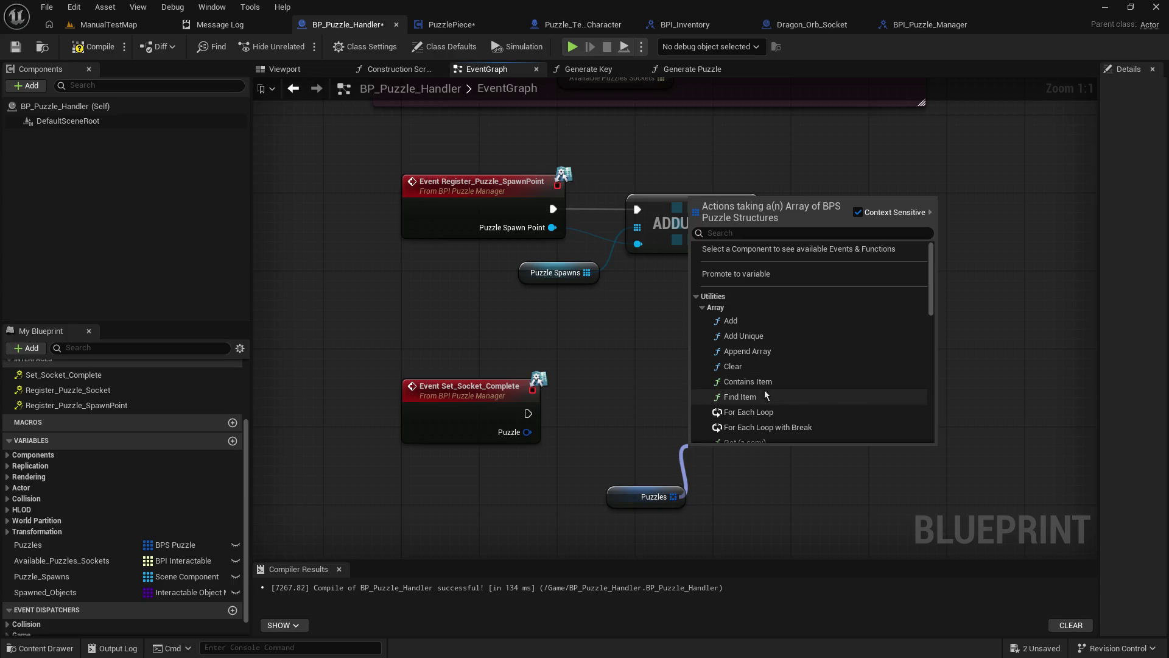
pyautogui.click(740, 396)
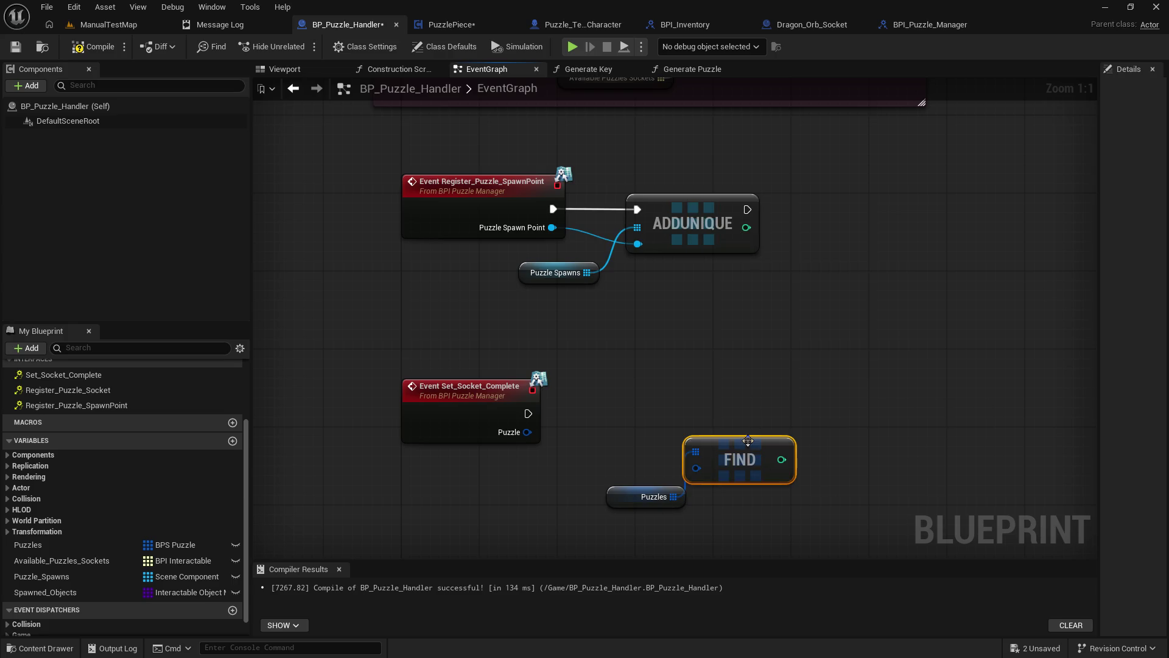
pyautogui.moveTo(749, 441)
pyautogui.mouseDown()
pyautogui.moveTo(655, 431)
pyautogui.moveTo(730, 423)
pyautogui.moveTo(657, 432)
pyautogui.mouseUp()
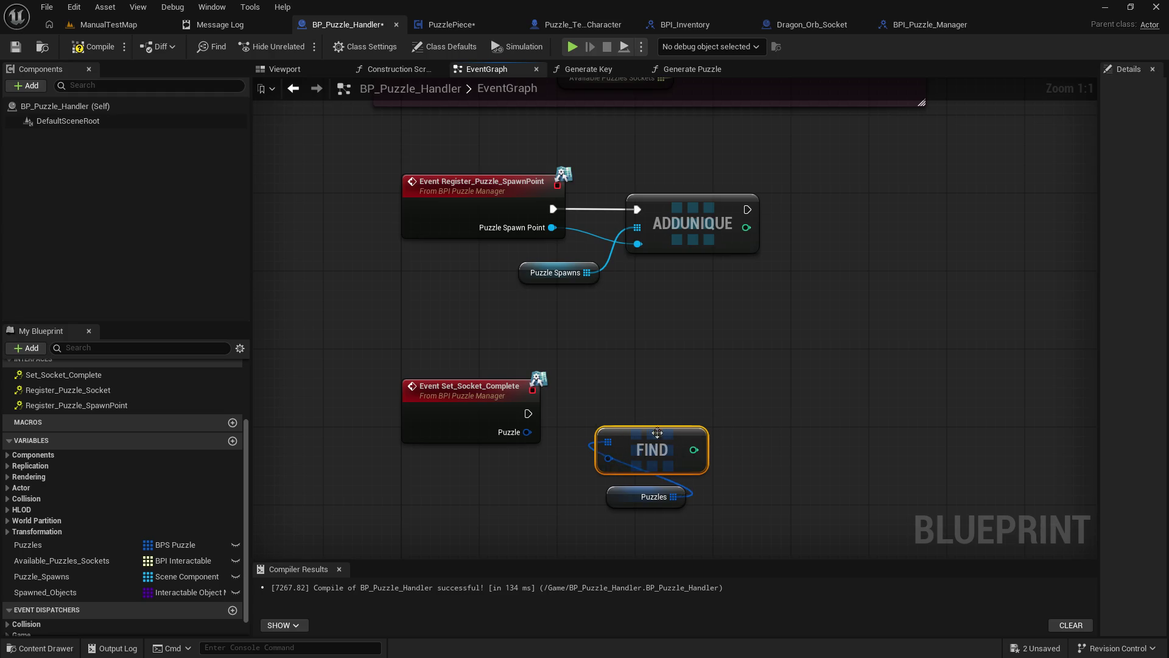
pyautogui.moveTo(616, 505); pyautogui.dragTo(508, 515)
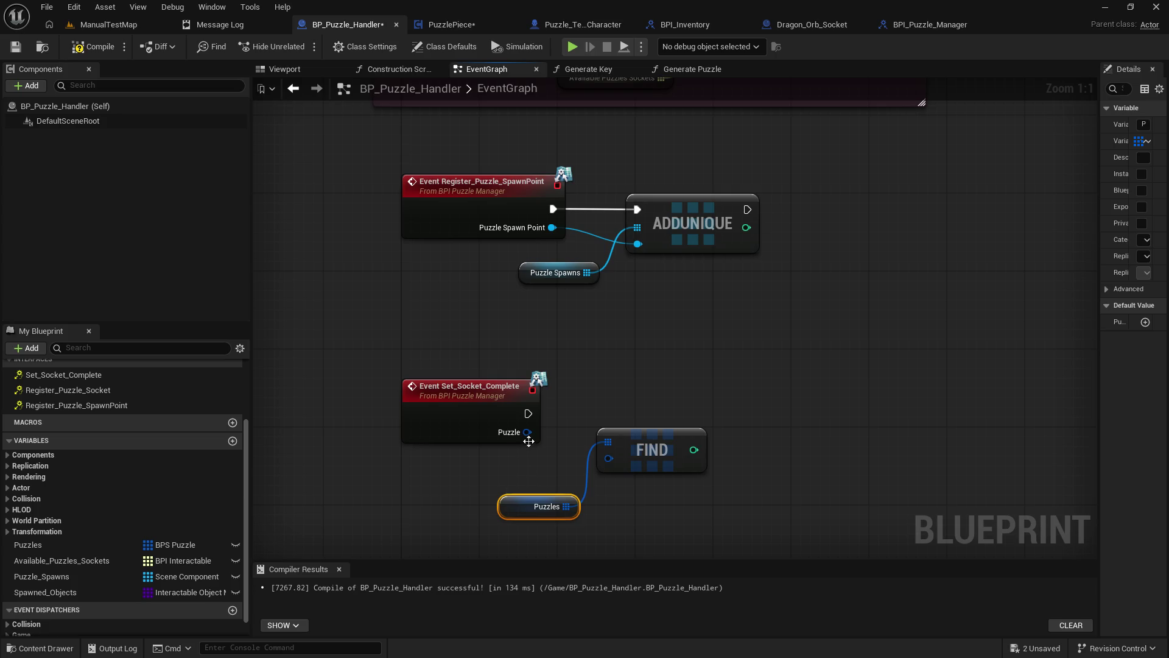
pyautogui.moveTo(527, 432)
pyautogui.mouseDown()
pyautogui.moveTo(605, 461)
pyautogui.moveTo(587, 437)
pyautogui.mouseUp()
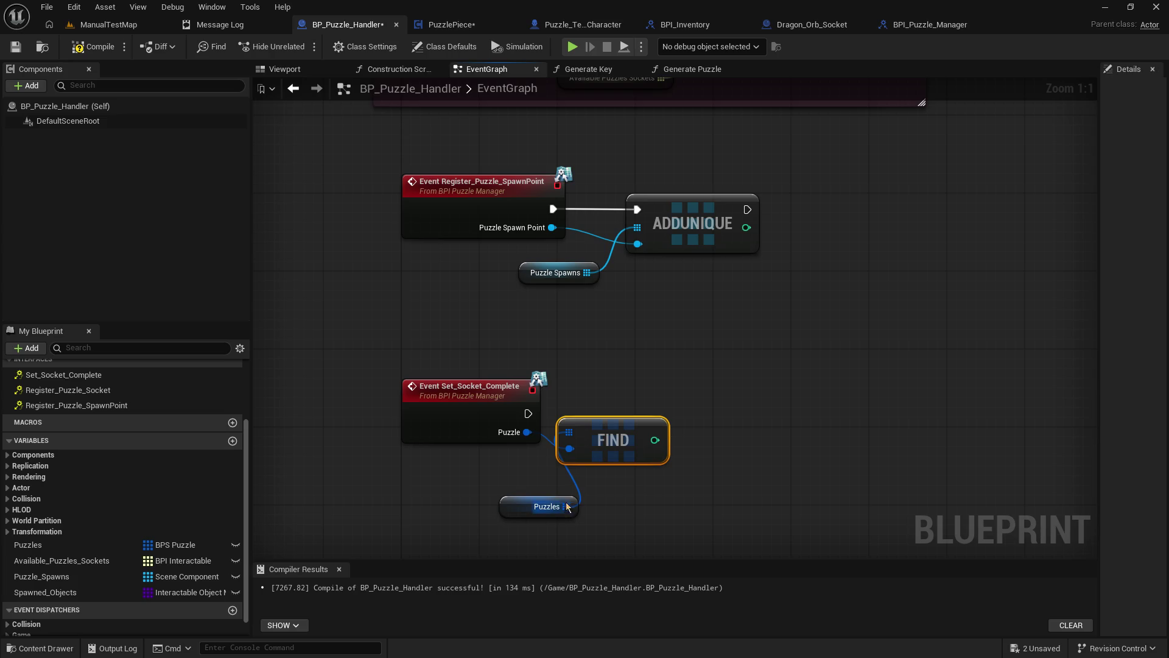
pyautogui.moveTo(567, 506); pyautogui.dragTo(660, 497)
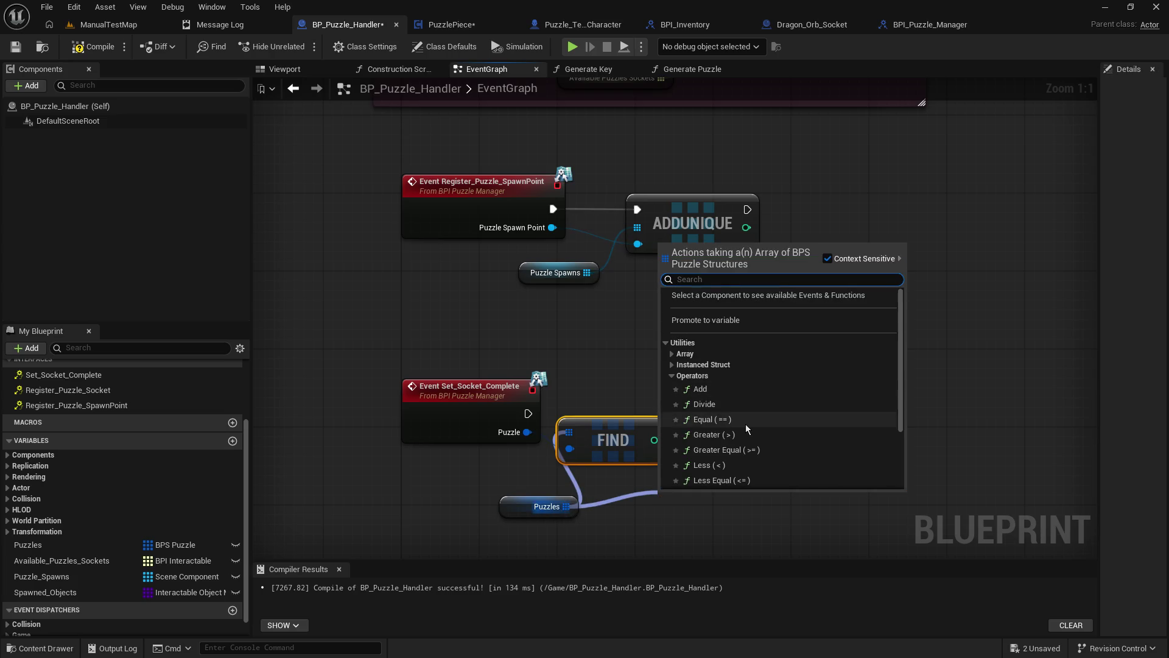
pyautogui.click(673, 375)
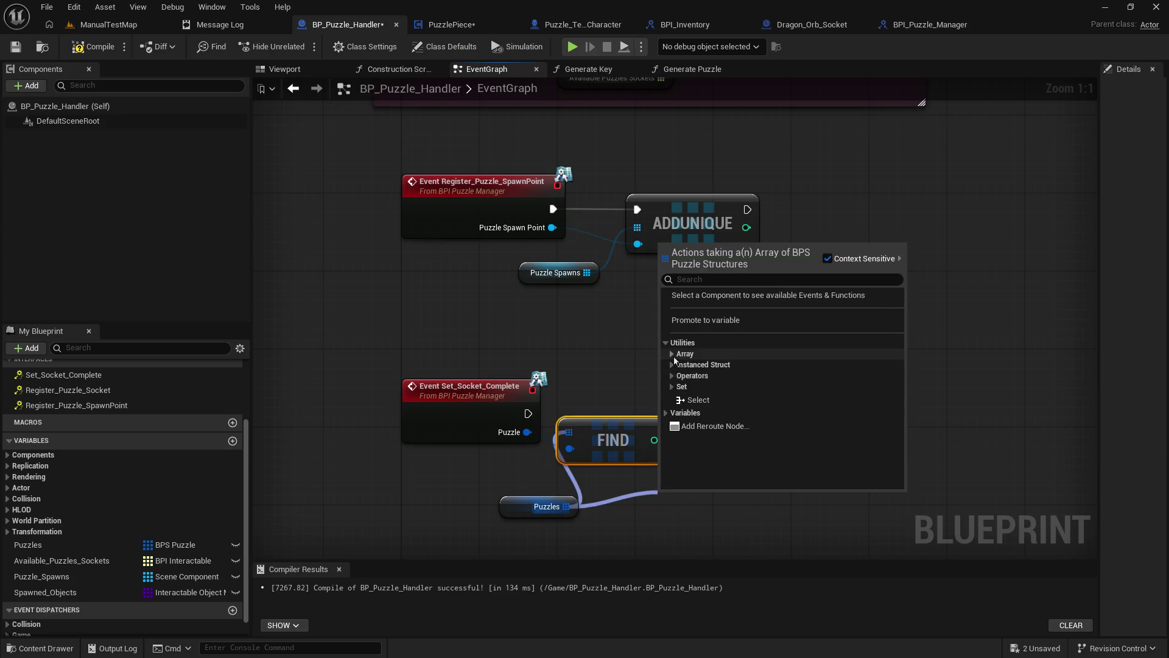
pyautogui.click(673, 353)
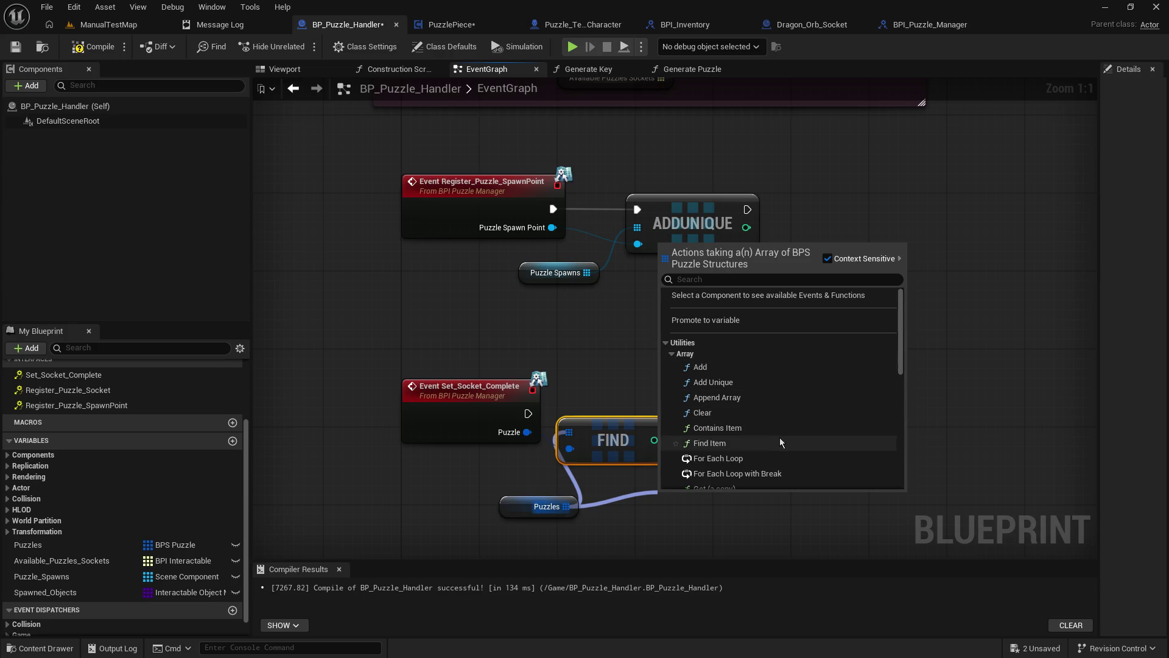
pyautogui.scroll(-2, 810, 463)
pyautogui.scroll(-2, 810, 463)
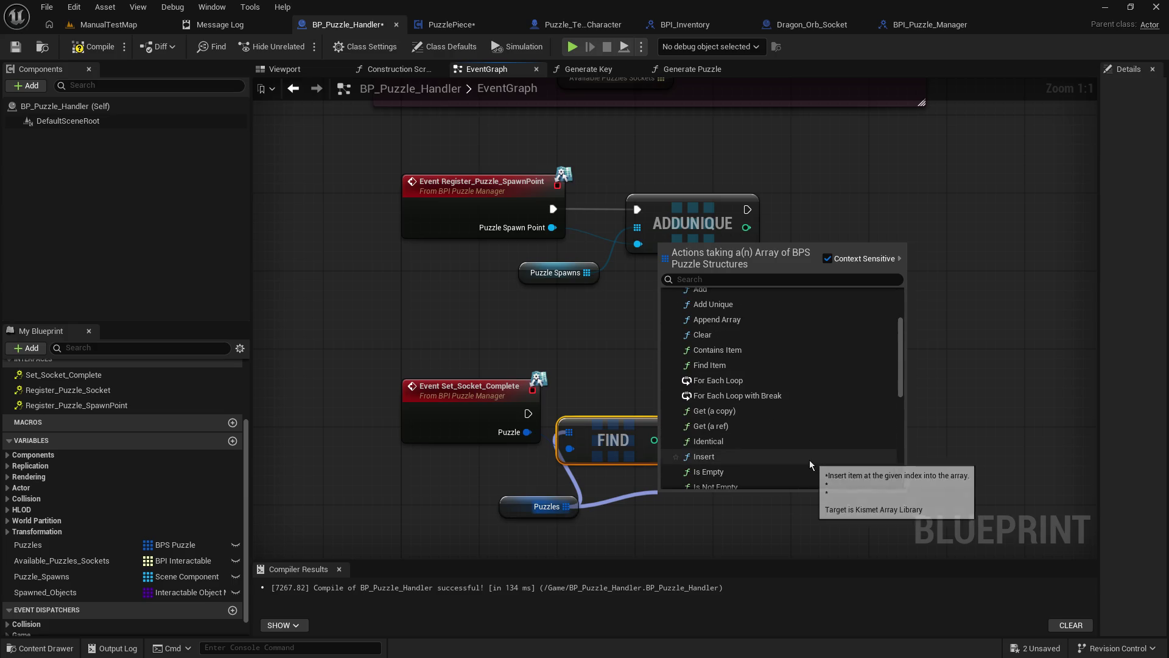
pyautogui.scroll(-2, 809, 463)
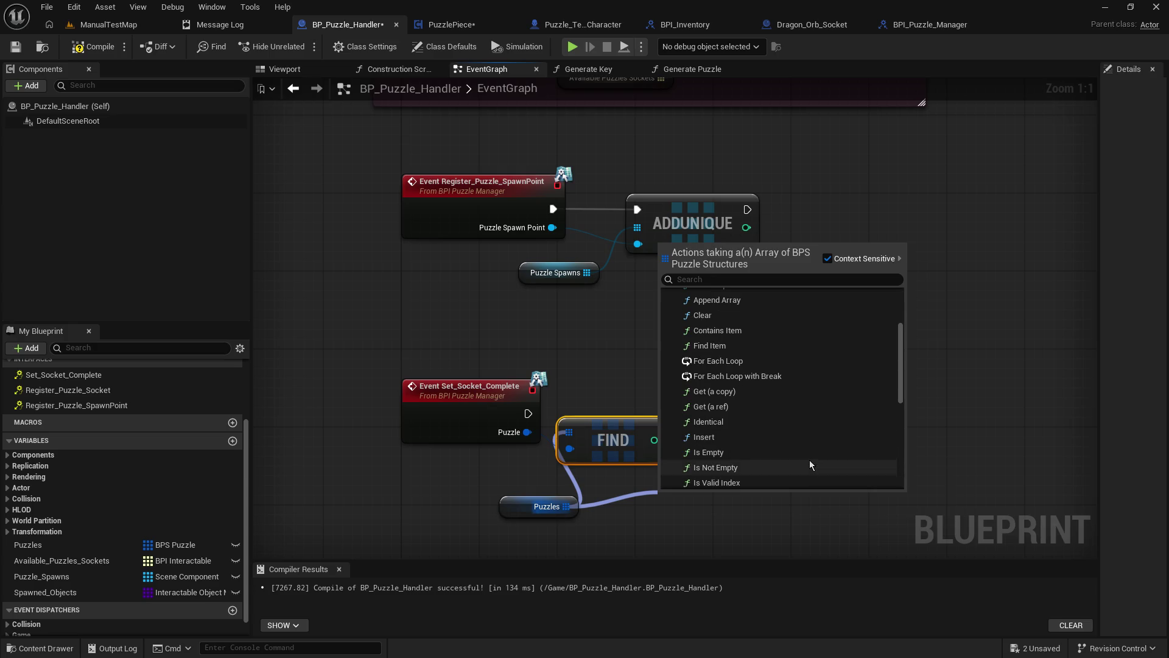
pyautogui.scroll(-4, 810, 463)
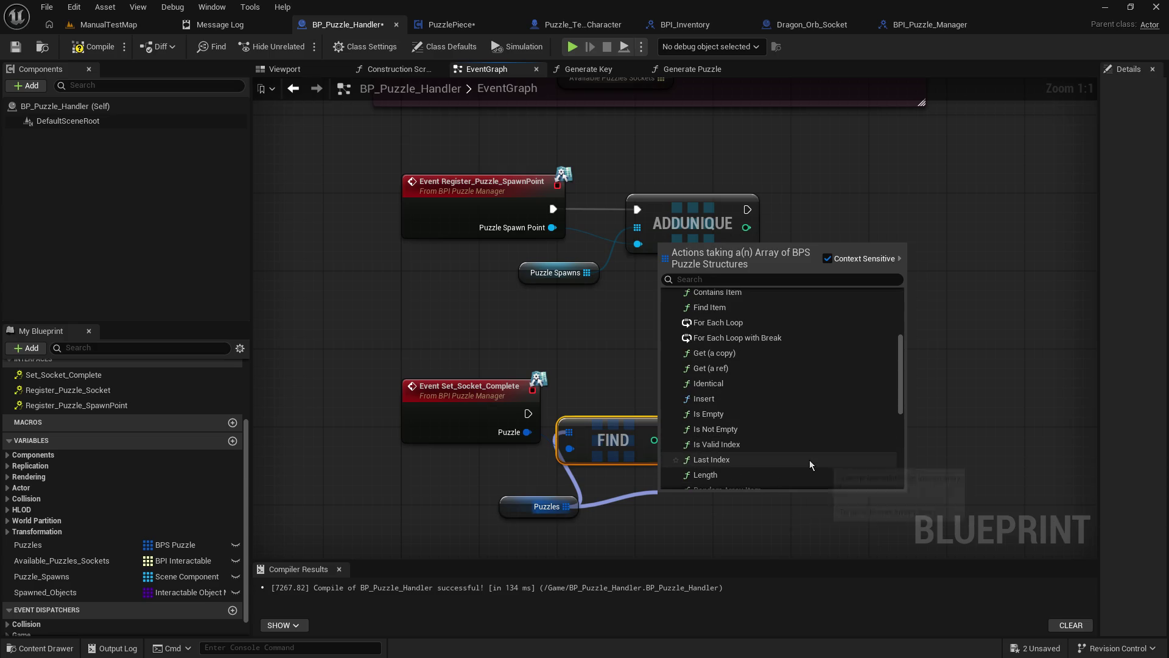
pyautogui.scroll(-5, 810, 463)
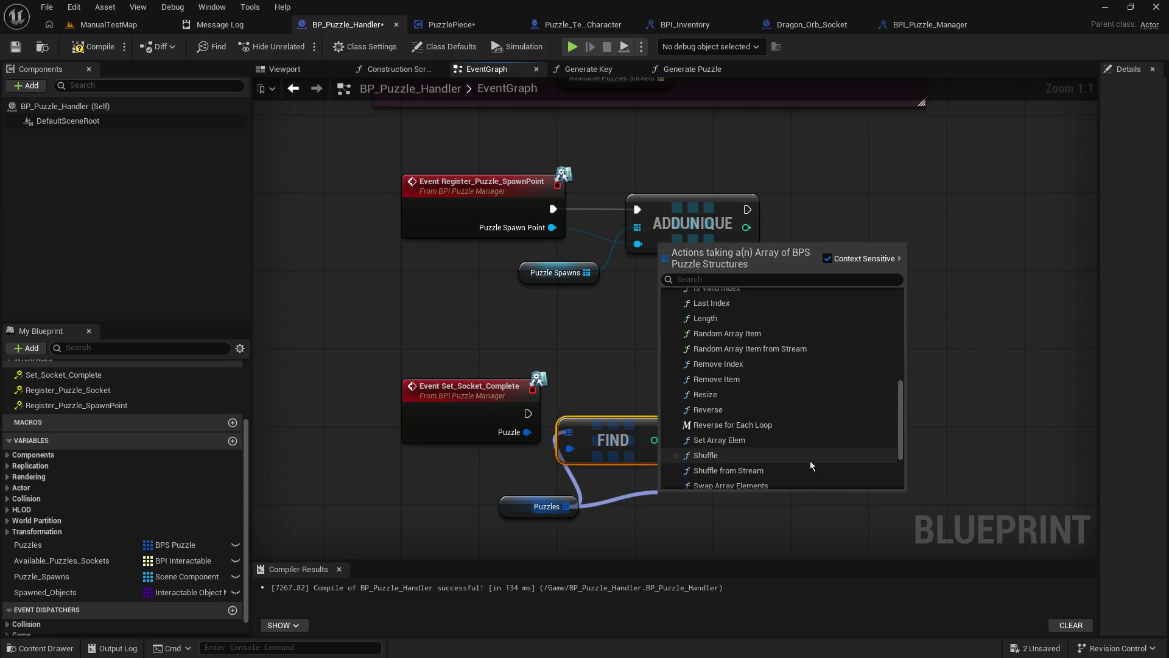
pyautogui.scroll(-1, 810, 460)
pyautogui.scroll(5, 810, 460)
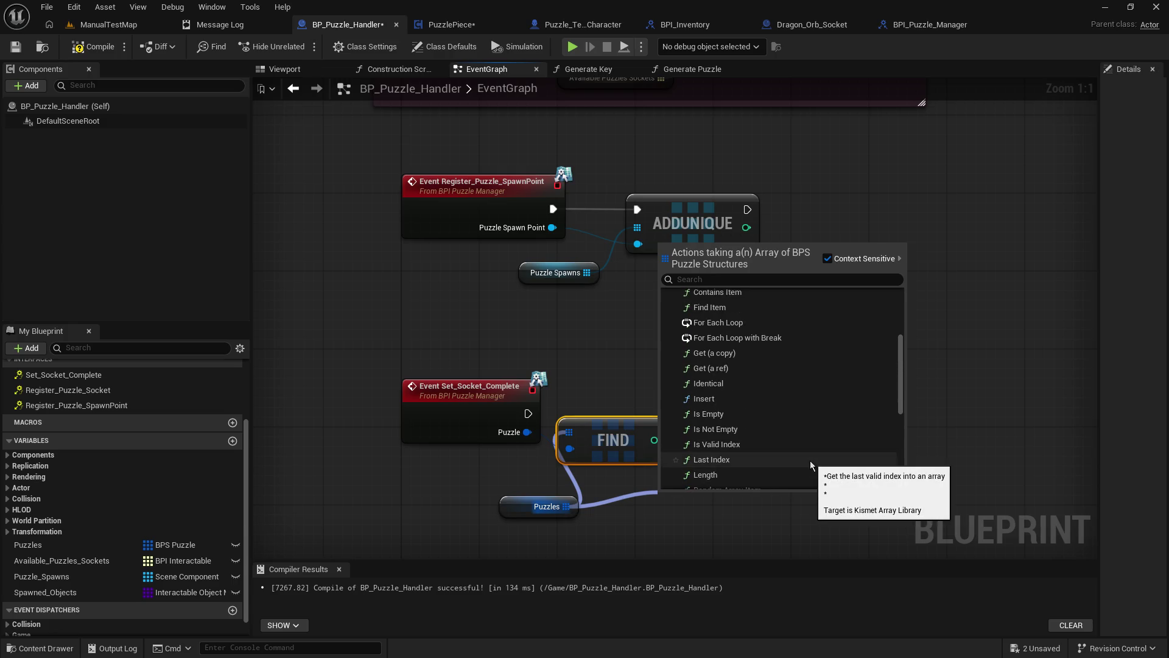
pyautogui.scroll(10, 810, 461)
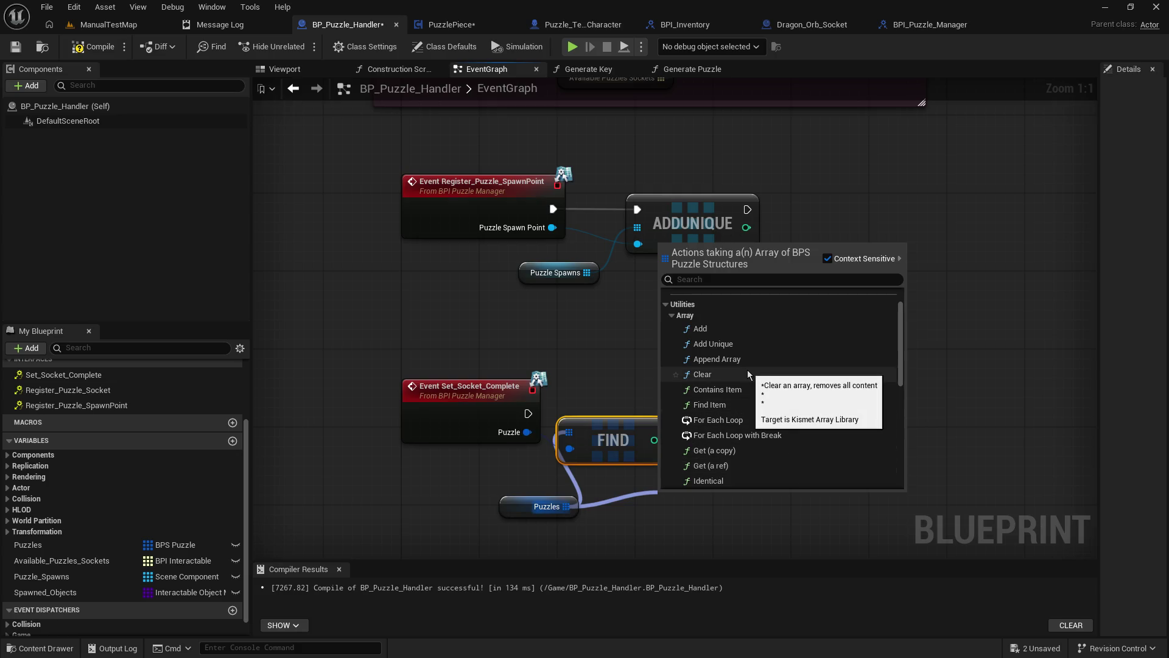
pyautogui.click(626, 389)
pyautogui.rightClick(631, 419)
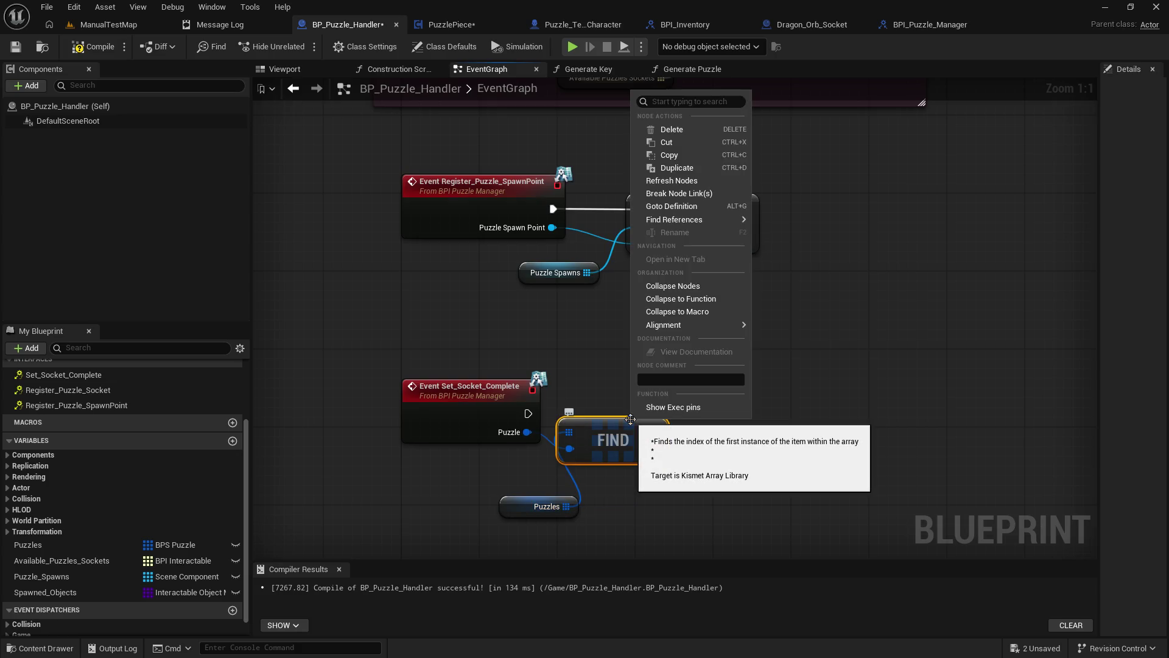
pyautogui.click(827, 373)
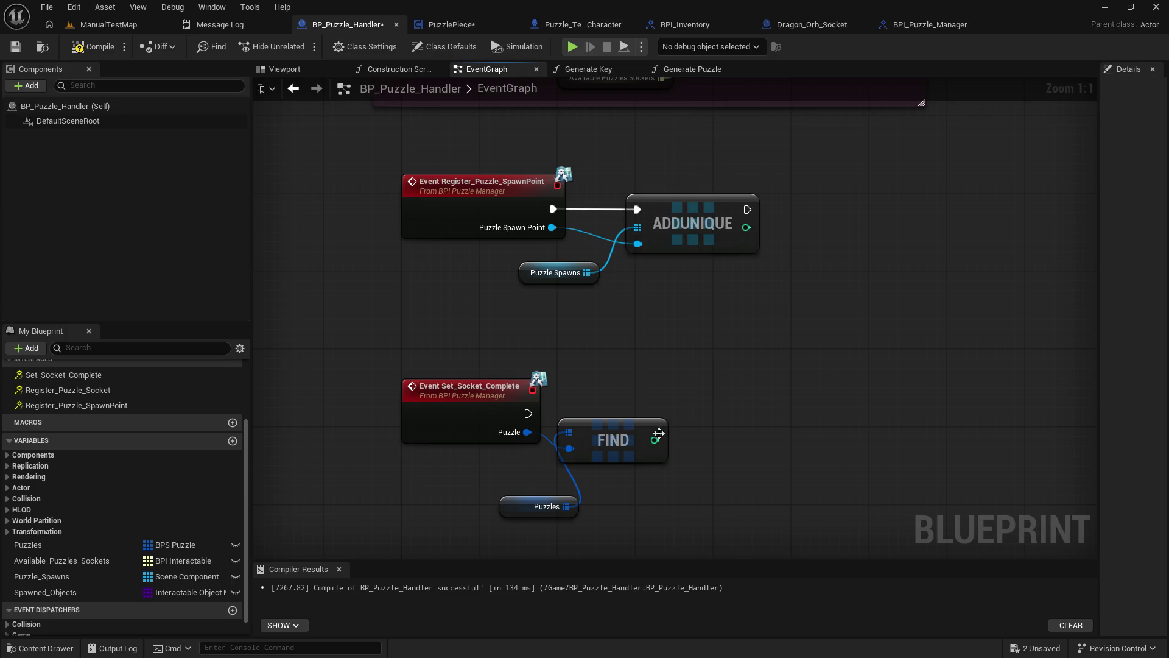
pyautogui.moveTo(636, 425); pyautogui.dragTo(645, 425)
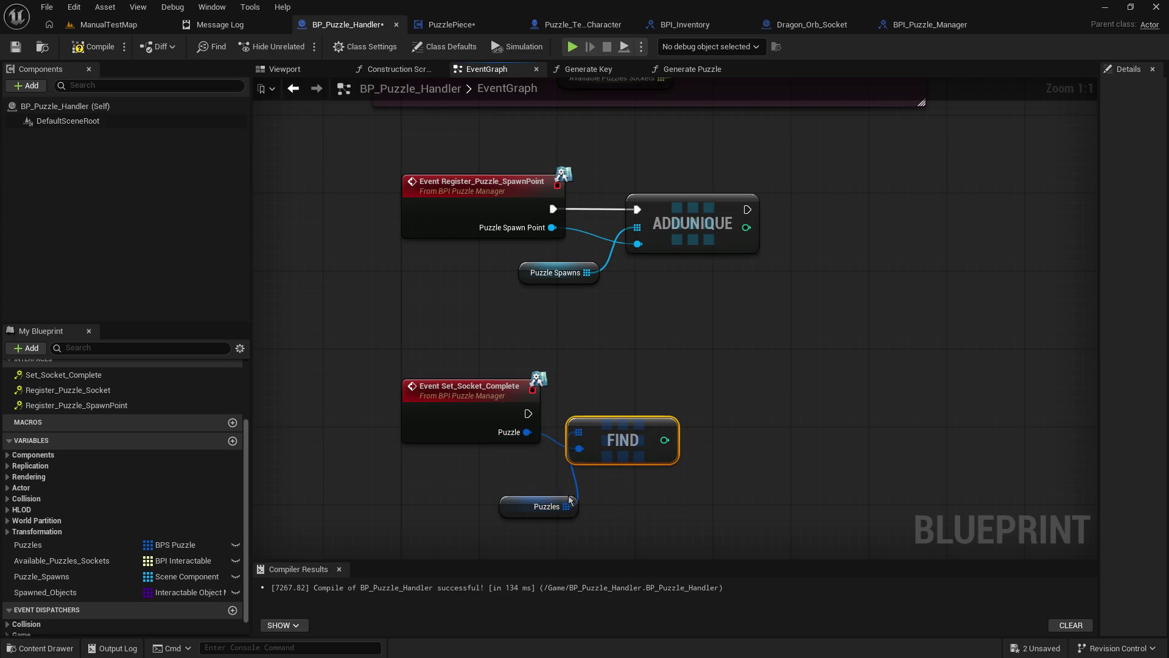
# Step: Add a Contains Item node on Puzzles and arrange it beside FIND and the getter
pyautogui.moveTo(567, 506); pyautogui.dragTo(624, 484)
pyautogui.write('co')
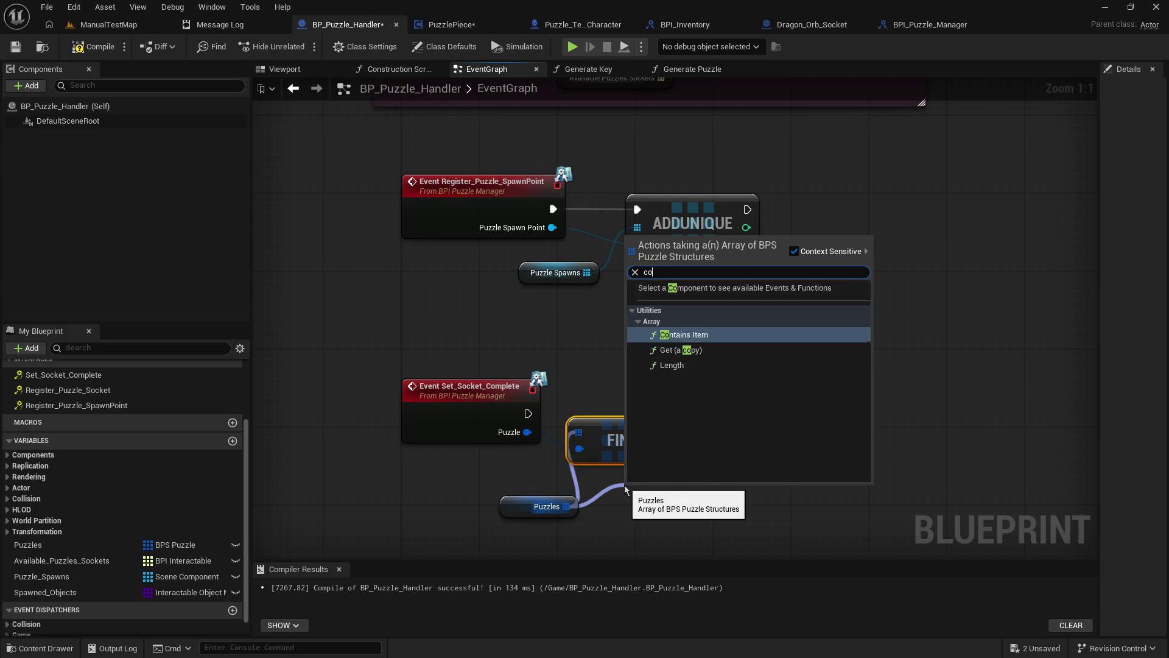
pyautogui.write('ntain')
pyautogui.press('Return')
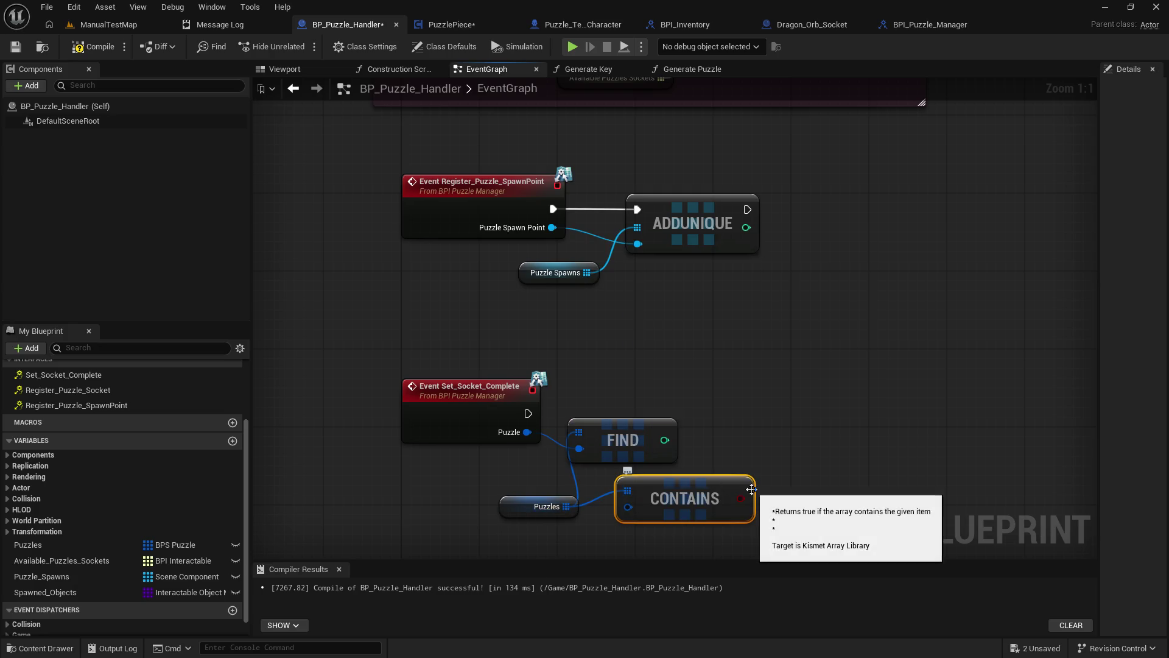
pyautogui.moveTo(654, 431)
pyautogui.mouseDown()
pyautogui.moveTo(723, 418)
pyautogui.moveTo(705, 439)
pyautogui.mouseUp()
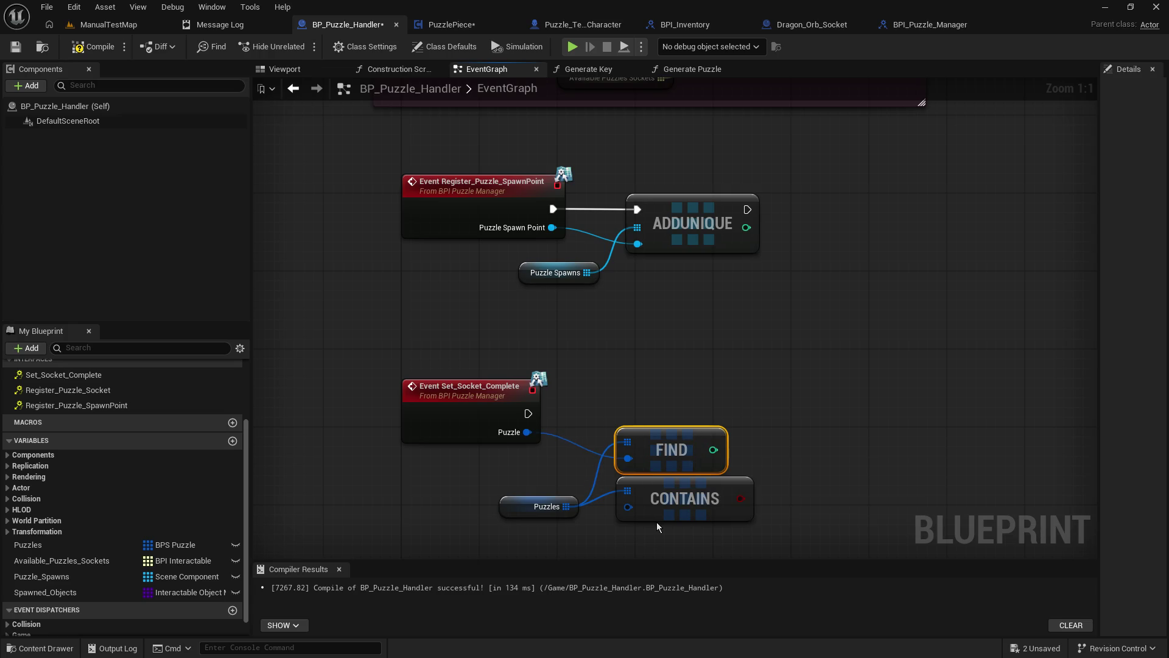
pyautogui.moveTo(669, 448); pyautogui.dragTo(775, 419)
pyautogui.moveTo(663, 489)
pyautogui.mouseDown()
pyautogui.moveTo(606, 397)
pyautogui.moveTo(602, 447)
pyautogui.moveTo(630, 458)
pyautogui.mouseUp()
pyautogui.click(523, 506)
pyautogui.moveTo(522, 507); pyautogui.dragTo(484, 526)
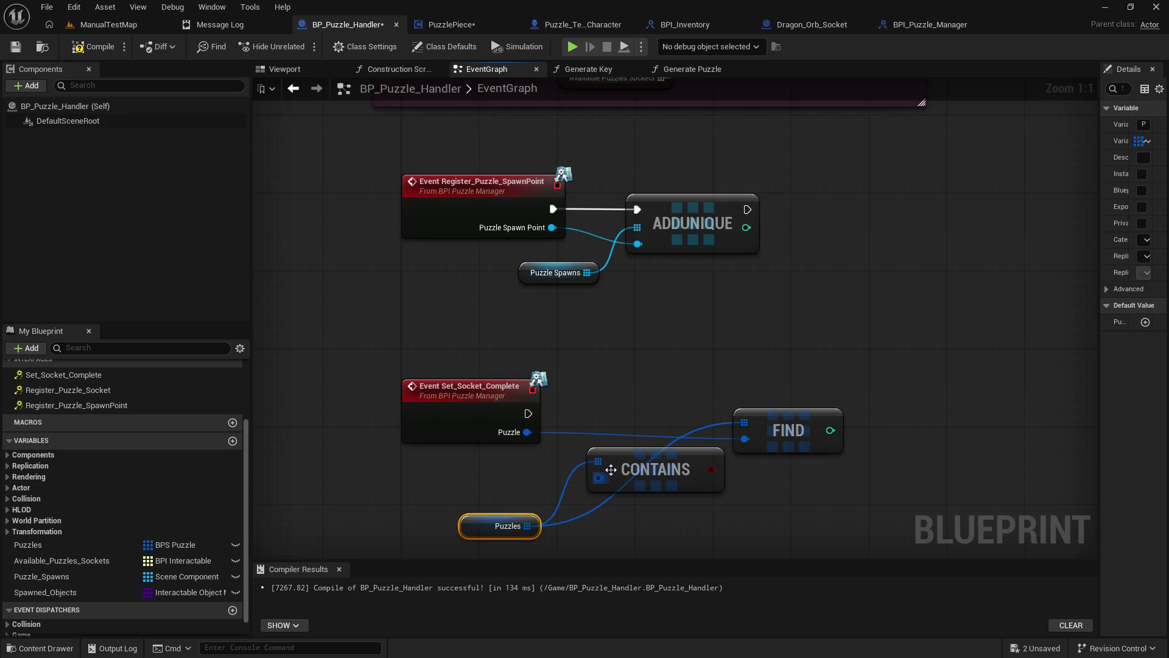
pyautogui.moveTo(596, 446)
pyautogui.mouseDown()
pyautogui.moveTo(538, 446)
pyautogui.moveTo(615, 467)
pyautogui.mouseUp()
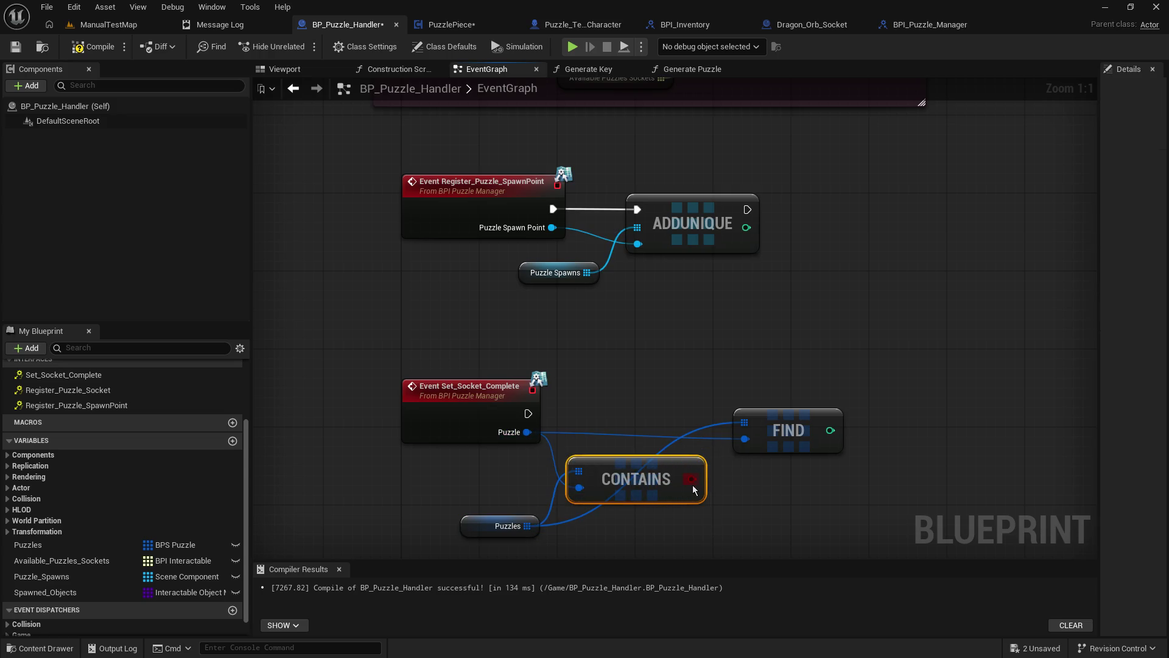
pyautogui.moveTo(692, 479)
pyautogui.mouseDown()
pyautogui.moveTo(590, 409)
pyautogui.moveTo(629, 416)
pyautogui.mouseUp()
# Step: Add a Branch on the CONTAINS result, driven by the Set_Socket_Complete event
pyautogui.press('b')
pyautogui.moveTo(528, 413)
pyautogui.mouseDown()
pyautogui.moveTo(638, 400)
pyautogui.moveTo(627, 395)
pyautogui.mouseUp()
pyautogui.moveTo(765, 427); pyautogui.dragTo(822, 436)
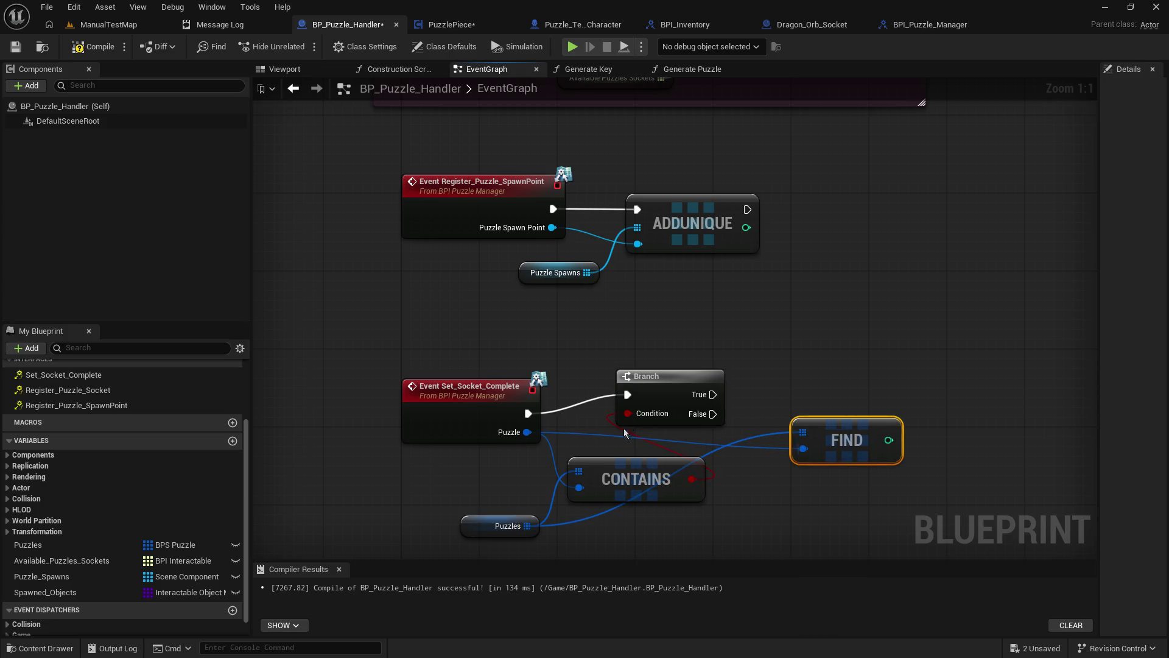
pyautogui.moveTo(663, 378); pyautogui.dragTo(663, 397)
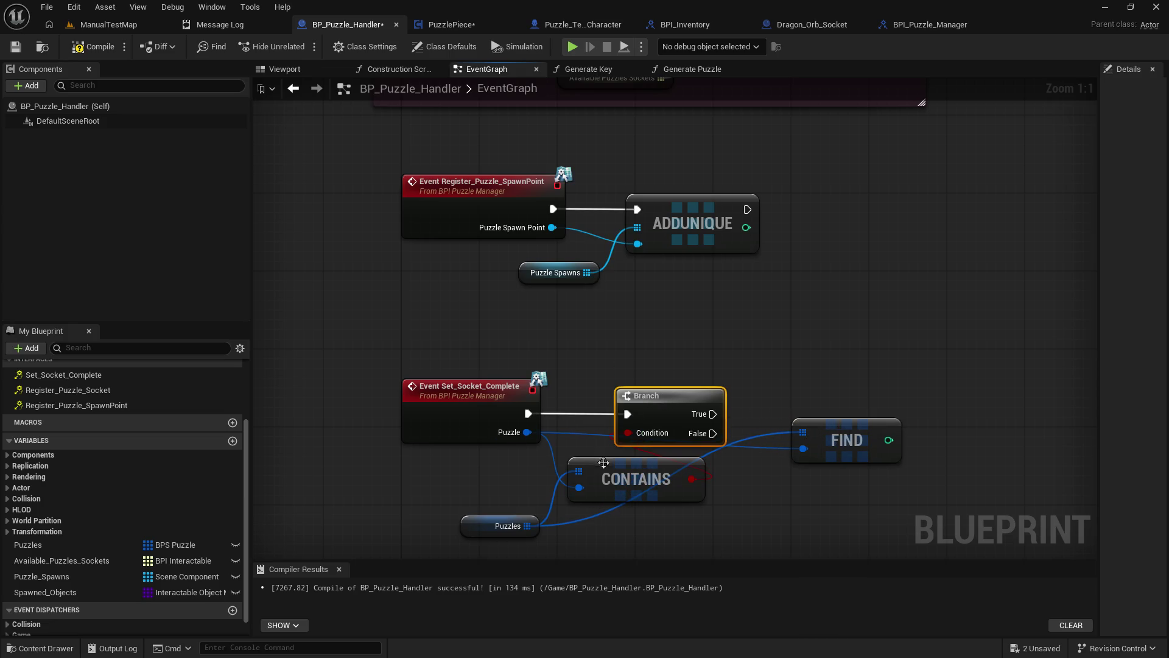
pyautogui.moveTo(604, 463)
pyautogui.mouseDown()
pyautogui.moveTo(557, 465)
pyautogui.moveTo(602, 472)
pyautogui.mouseUp()
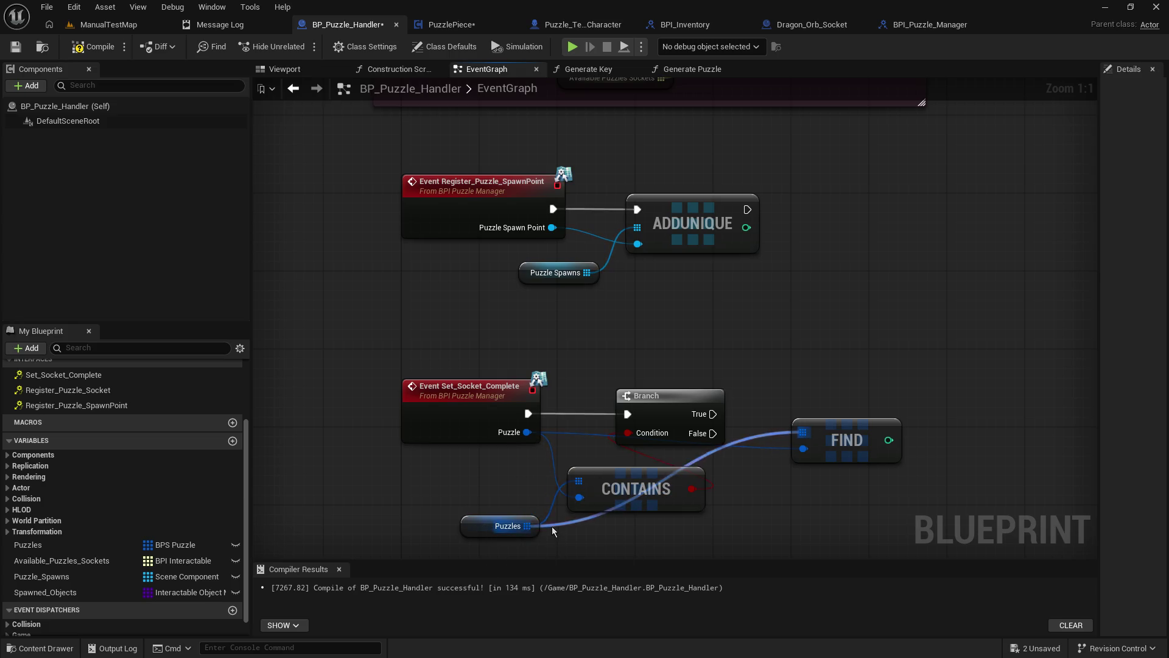
pyautogui.moveTo(480, 526); pyautogui.dragTo(471, 516)
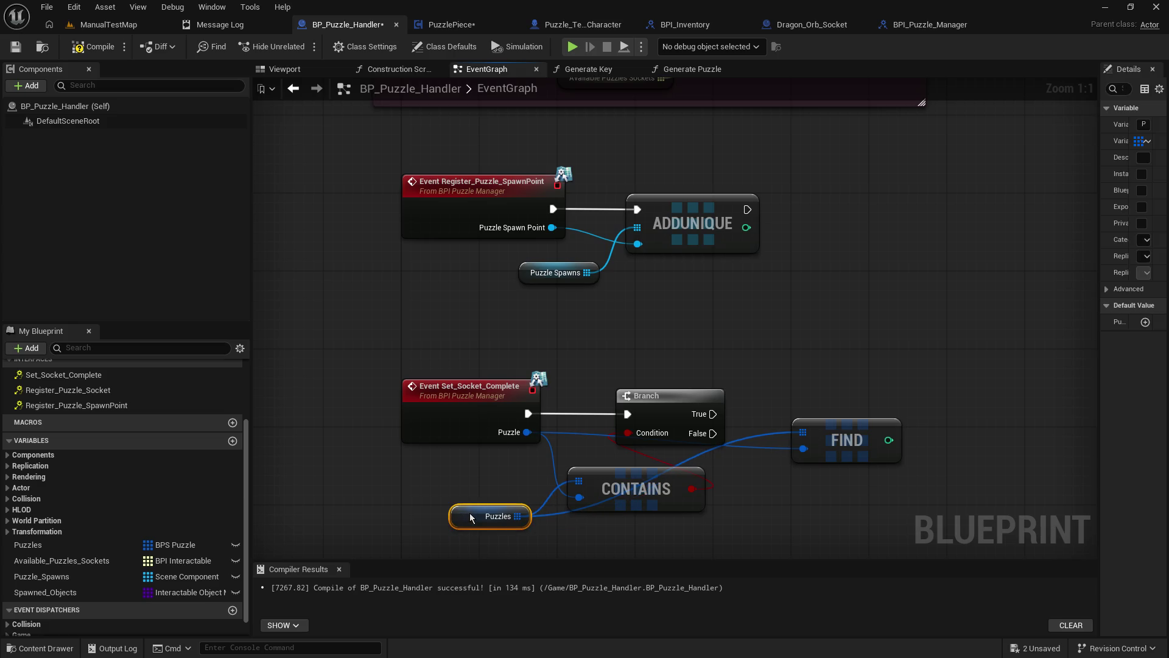
# Step: Unlink the original Puzzles getter from FIND and feed FIND from a second Puzzles getter
pyautogui.keyDown('alt'); pyautogui.click(551, 514); pyautogui.keyUp('alt')
pyautogui.moveTo(463, 509); pyautogui.dragTo(467, 483)
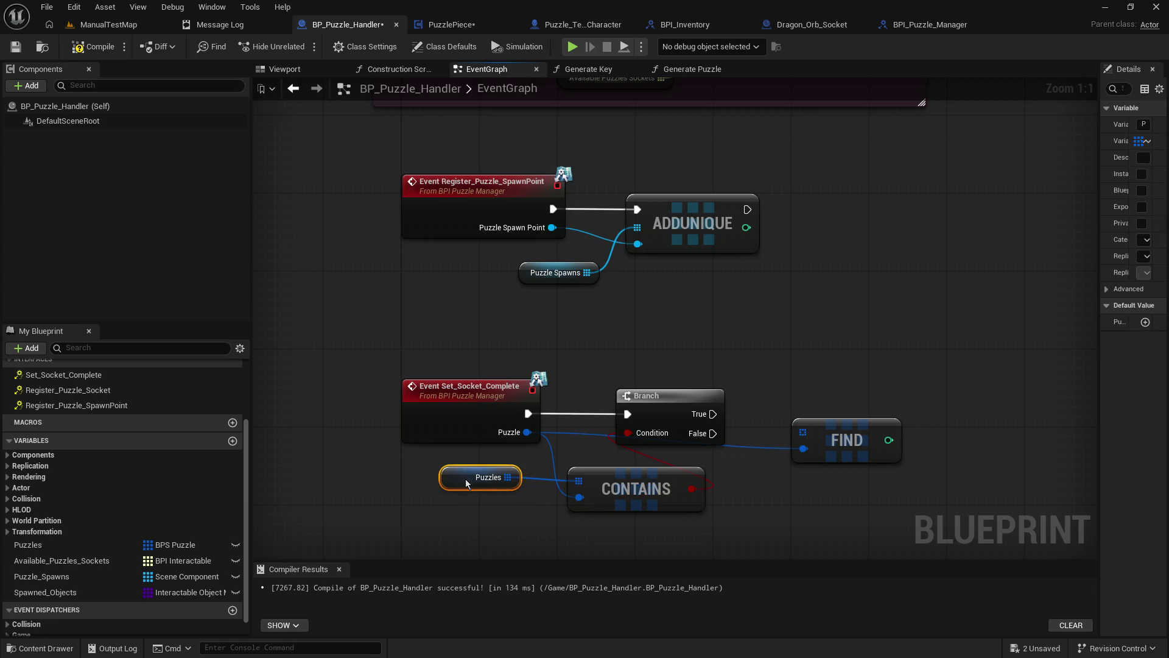
pyautogui.click(605, 487)
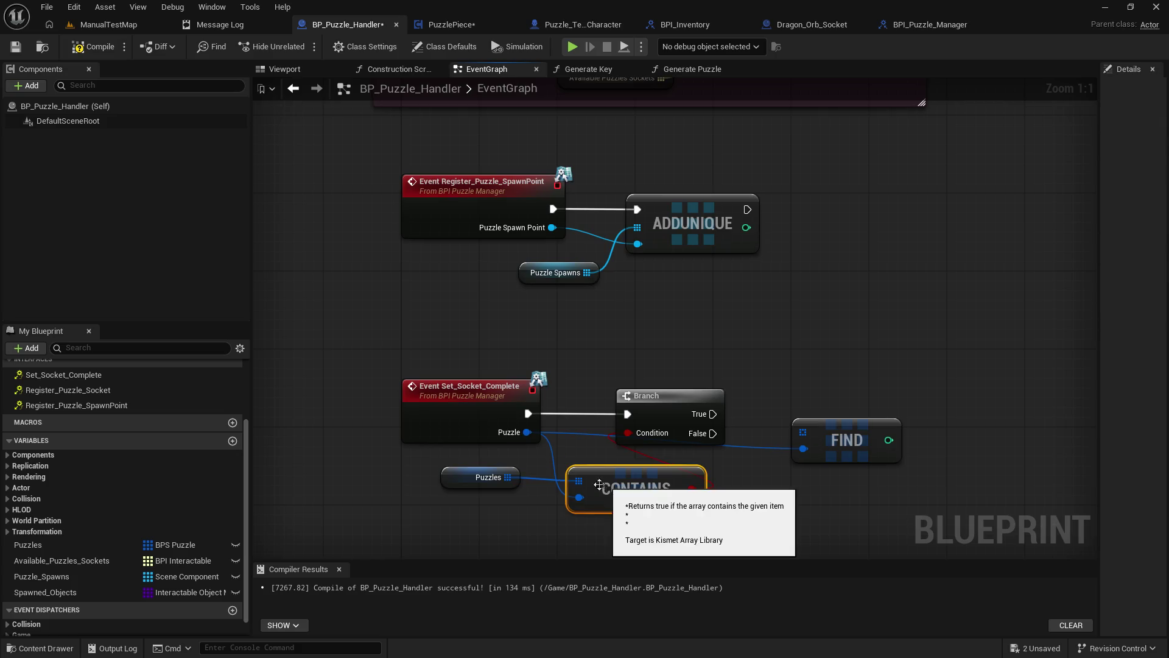
pyautogui.moveTo(97, 545)
pyautogui.mouseDown()
pyautogui.moveTo(765, 543)
pyautogui.moveTo(795, 491)
pyautogui.moveTo(789, 507)
pyautogui.mouseUp()
pyautogui.click(831, 516)
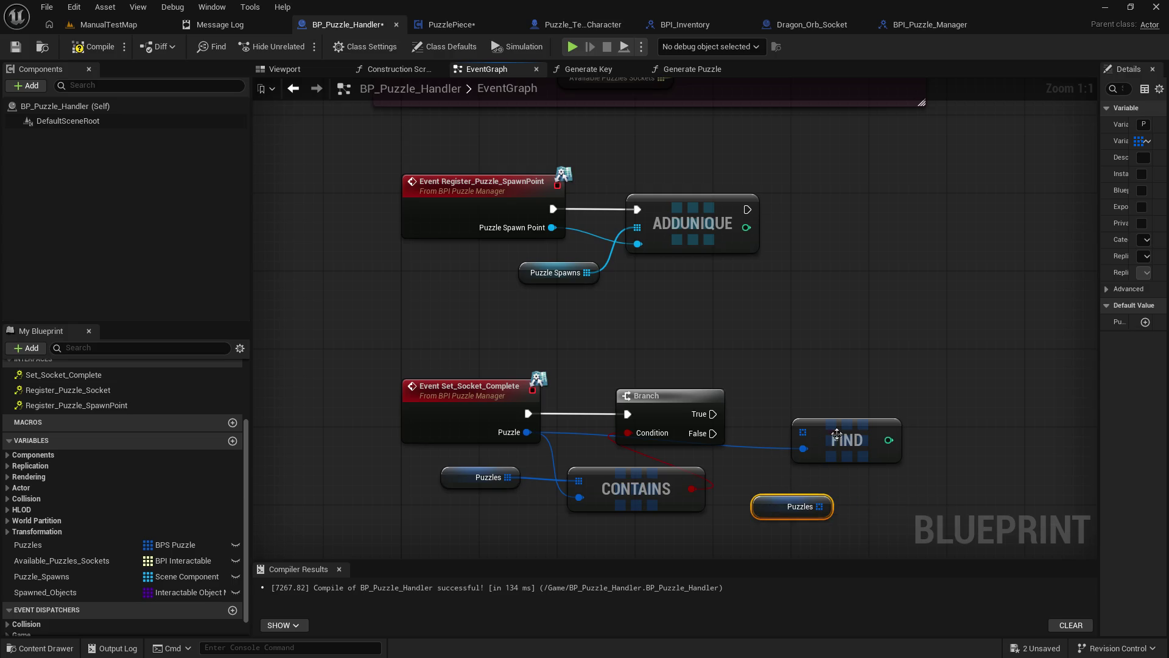
pyautogui.moveTo(838, 441); pyautogui.dragTo(878, 470)
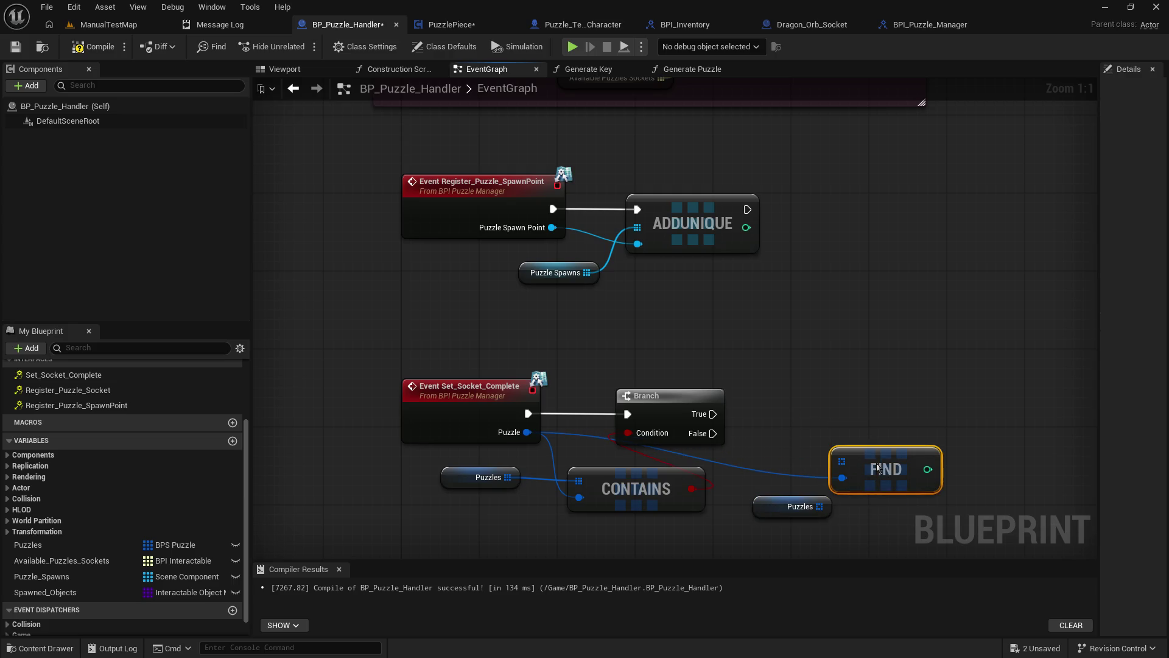
pyautogui.moveTo(820, 506); pyautogui.dragTo(846, 462)
pyautogui.moveTo(787, 503); pyautogui.dragTo(767, 503)
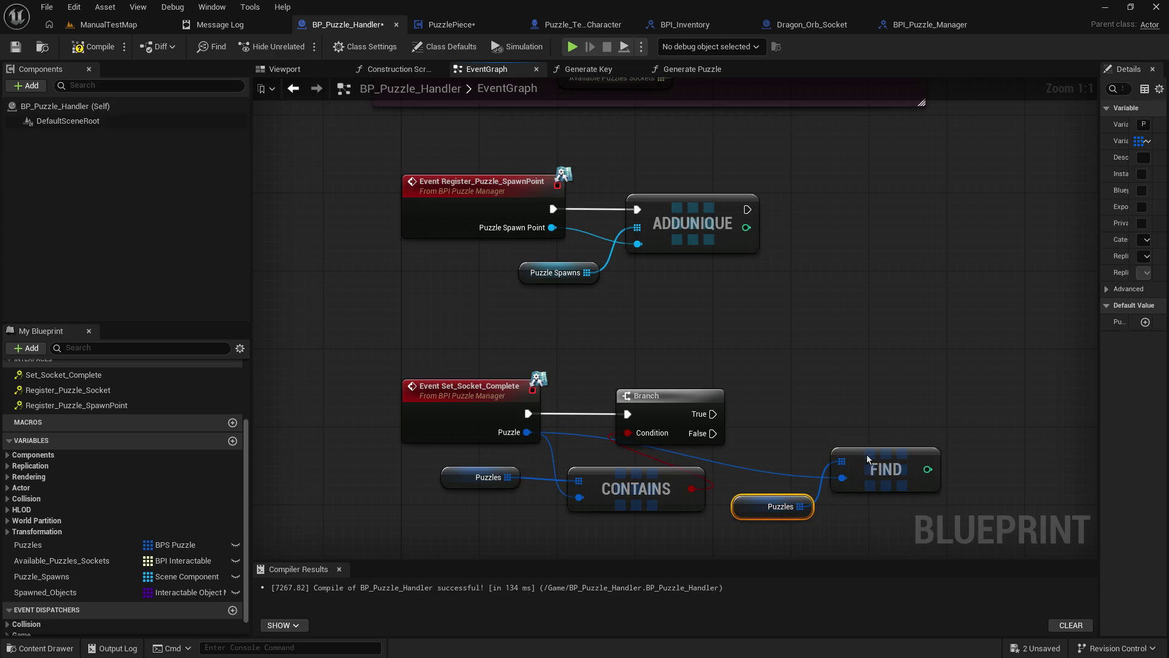
pyautogui.moveTo(868, 459)
pyautogui.mouseDown()
pyautogui.moveTo(840, 450)
pyautogui.moveTo(838, 438)
pyautogui.mouseUp()
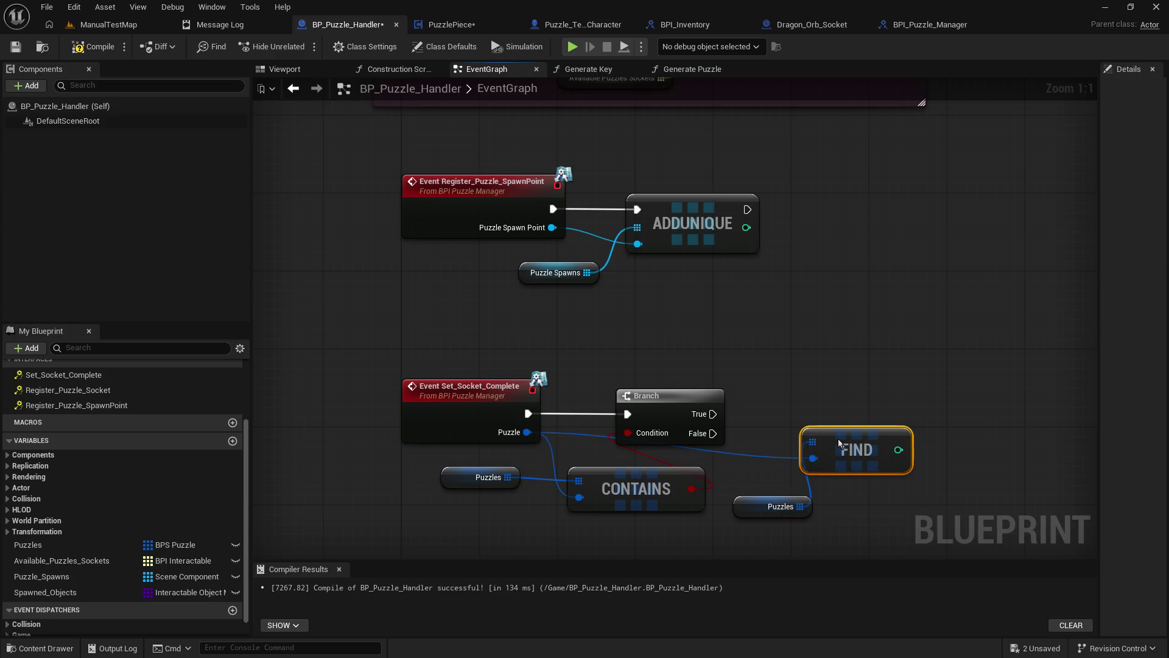
# Step: Route the Puzzle wire to FIND through a reroute knot, then search 'get' from Puzzles
pyautogui.doubleClick(552, 458)
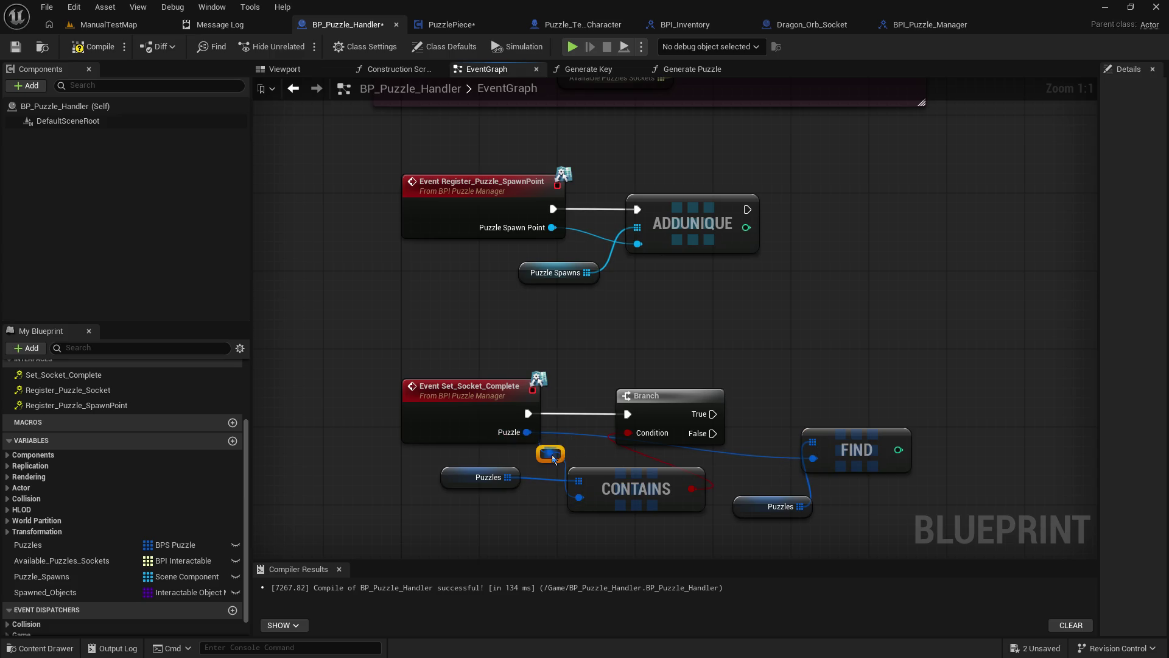
pyautogui.moveTo(552, 455)
pyautogui.mouseDown()
pyautogui.moveTo(761, 469)
pyautogui.moveTo(813, 458)
pyautogui.mouseUp()
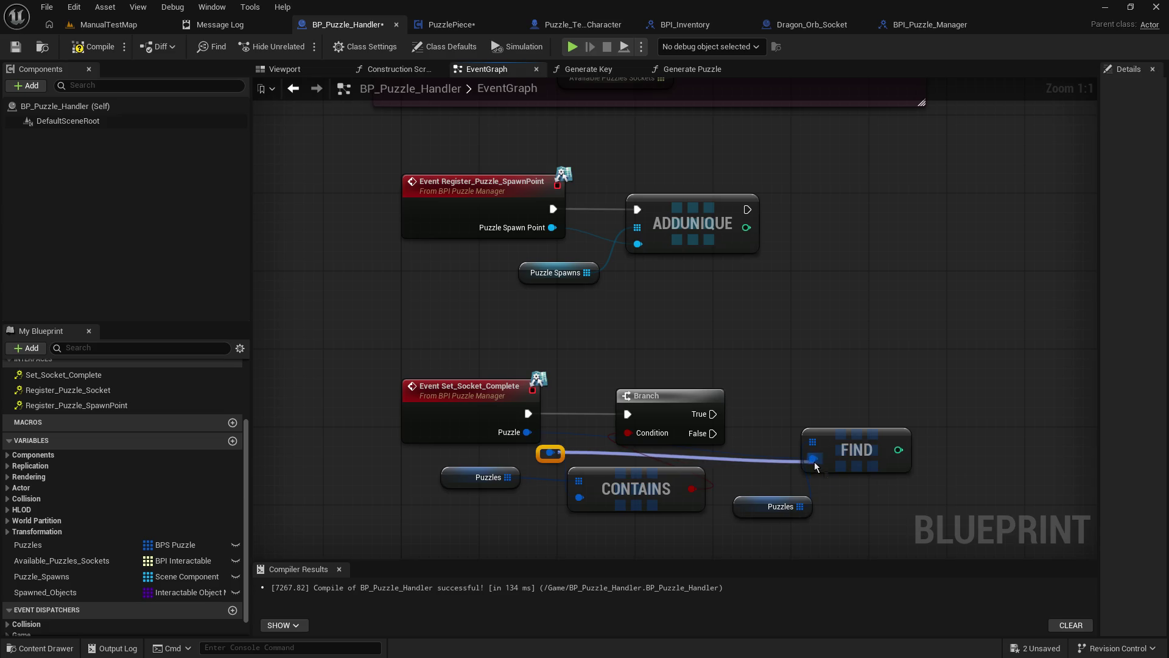
pyautogui.moveTo(548, 458); pyautogui.dragTo(577, 460)
pyautogui.click(731, 461)
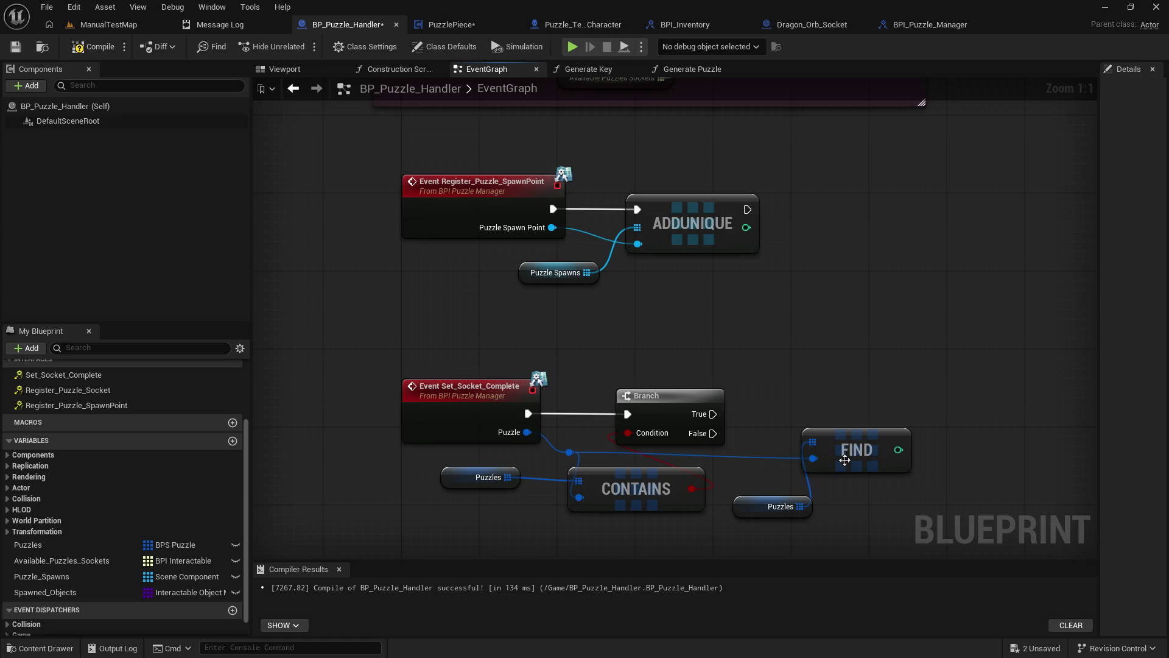
pyautogui.moveTo(844, 461); pyautogui.dragTo(803, 460)
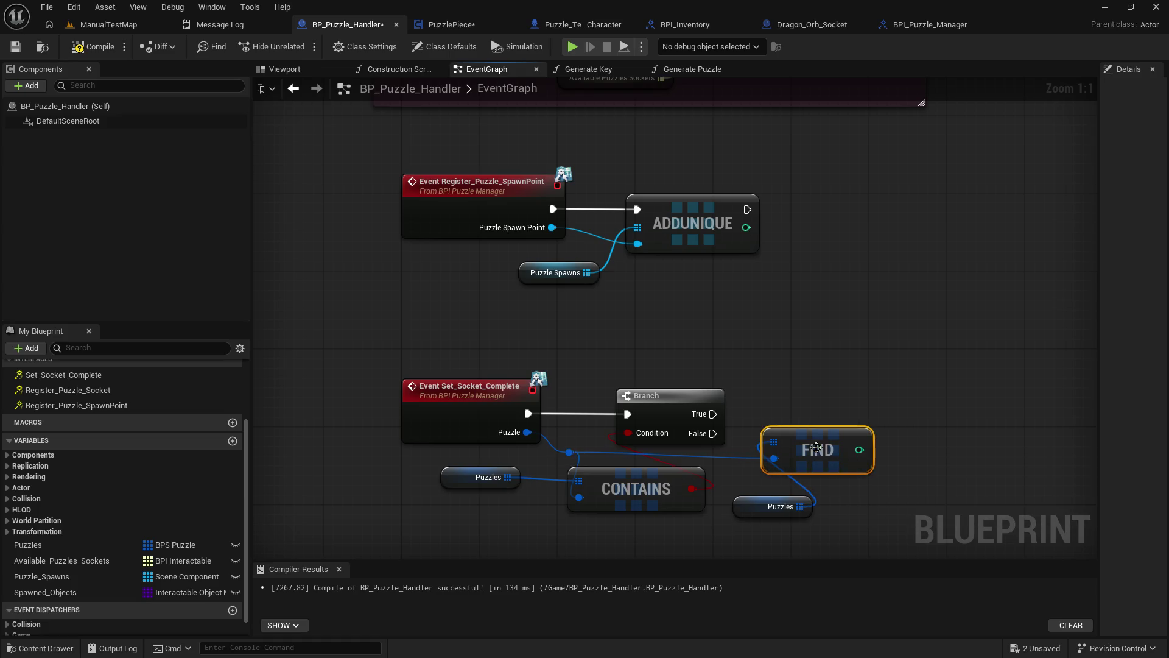
pyautogui.click(827, 416)
pyautogui.moveTo(567, 515)
pyautogui.mouseDown()
pyautogui.moveTo(652, 503)
pyautogui.moveTo(691, 440)
pyautogui.mouseUp()
pyautogui.write('get')
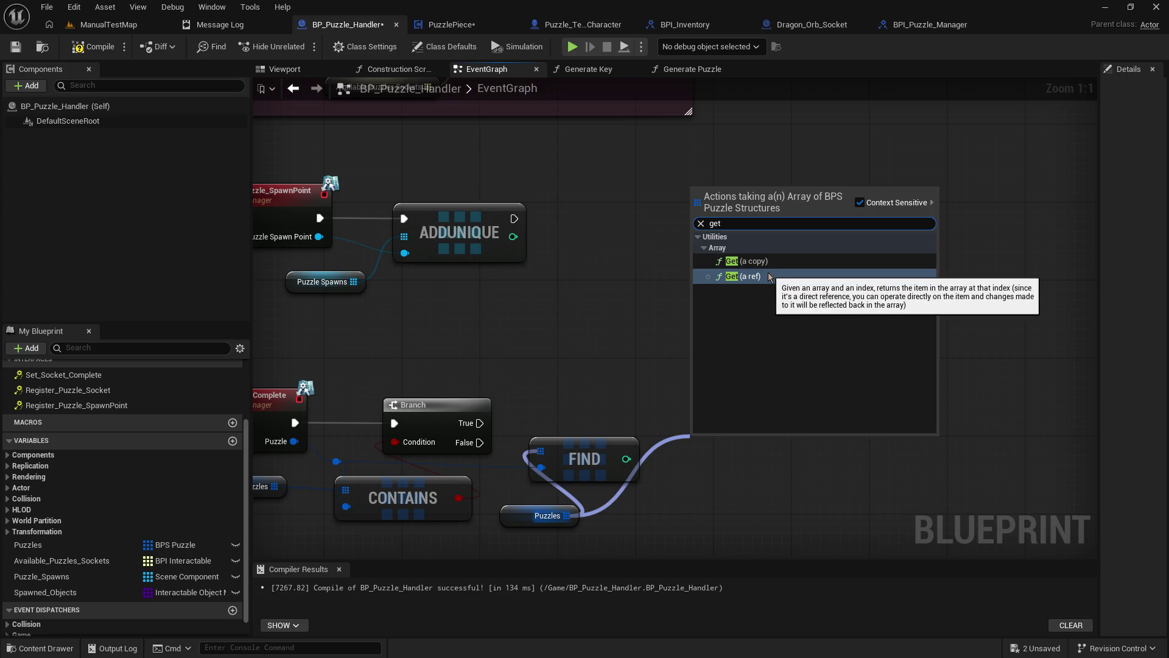
# Step: Add a Get (a ref) node on Puzzles, indexed by FIND's result, and frame the graph
pyautogui.click(743, 275)
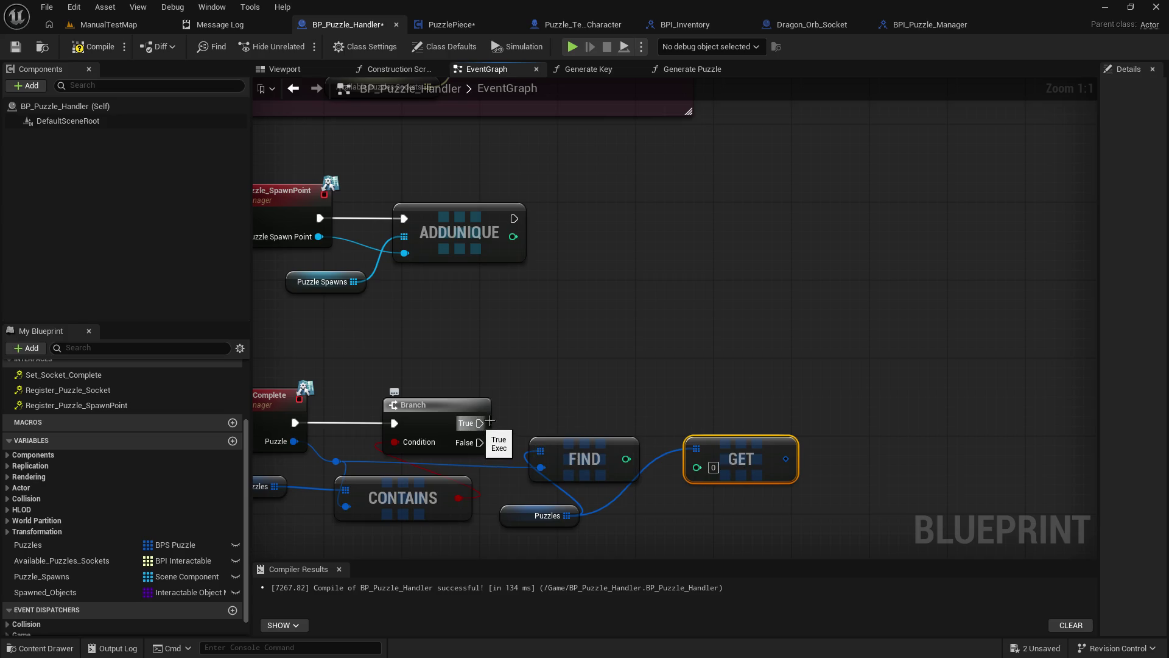
pyautogui.moveTo(490, 422)
pyautogui.mouseDown()
pyautogui.moveTo(606, 396)
pyautogui.moveTo(607, 383)
pyautogui.moveTo(626, 459)
pyautogui.moveTo(696, 467)
pyautogui.mouseUp()
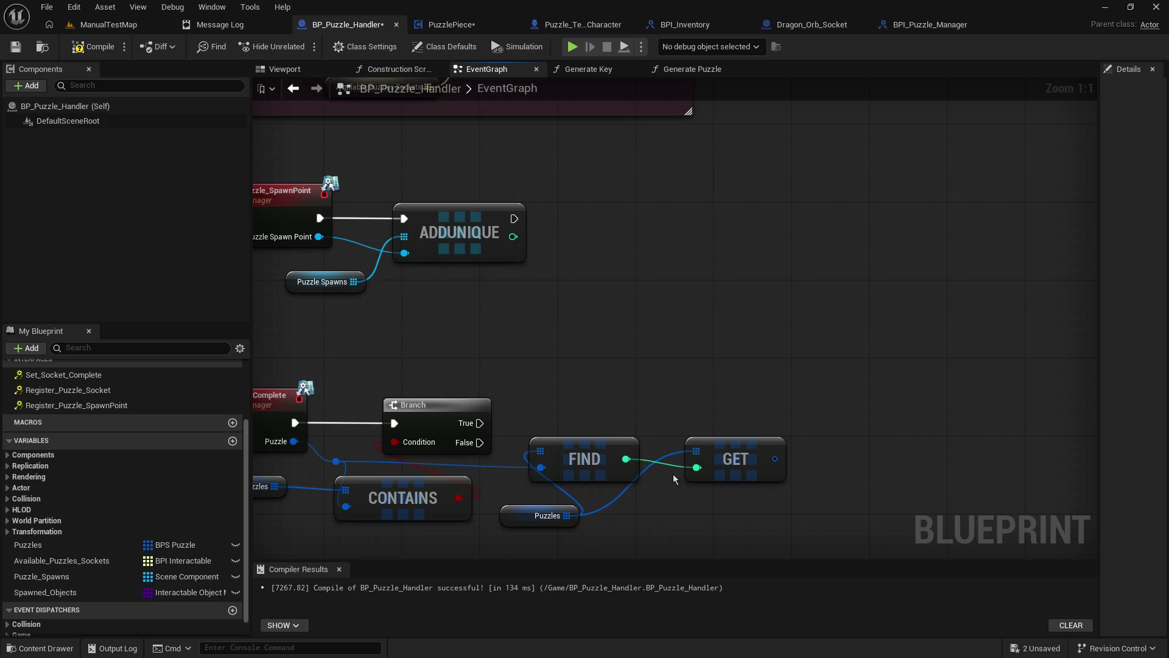
pyautogui.press('Home')
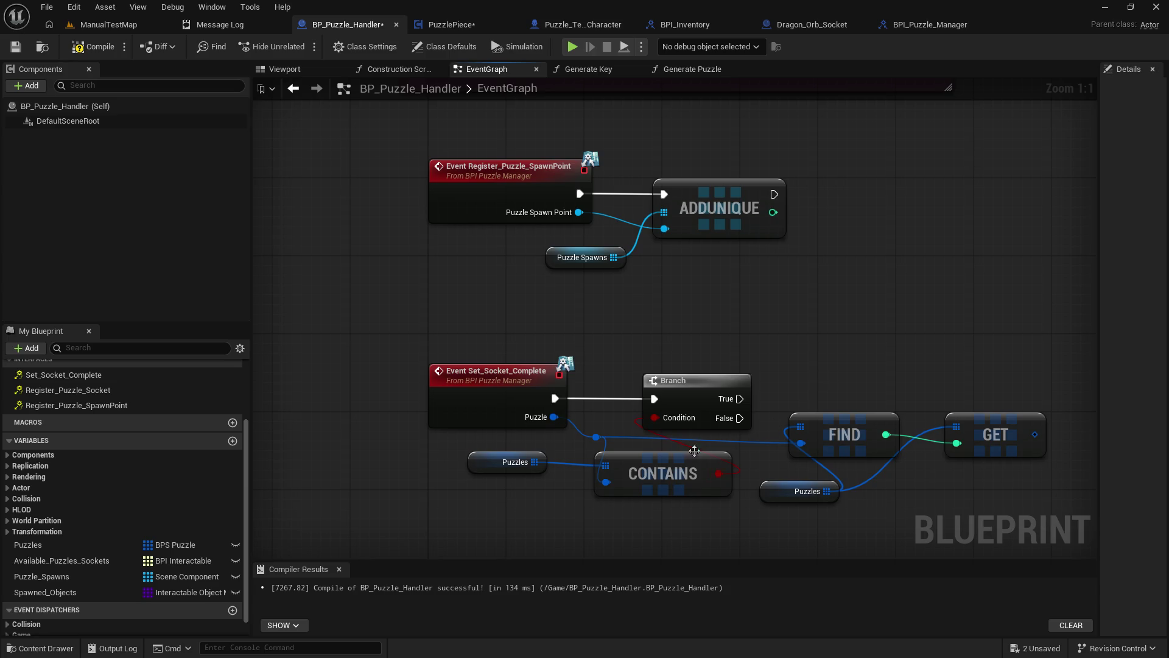
# Step: Delete the CONTAINS check and its Puzzles variable input
pyautogui.moveTo(466, 448); pyautogui.dragTo(734, 482)
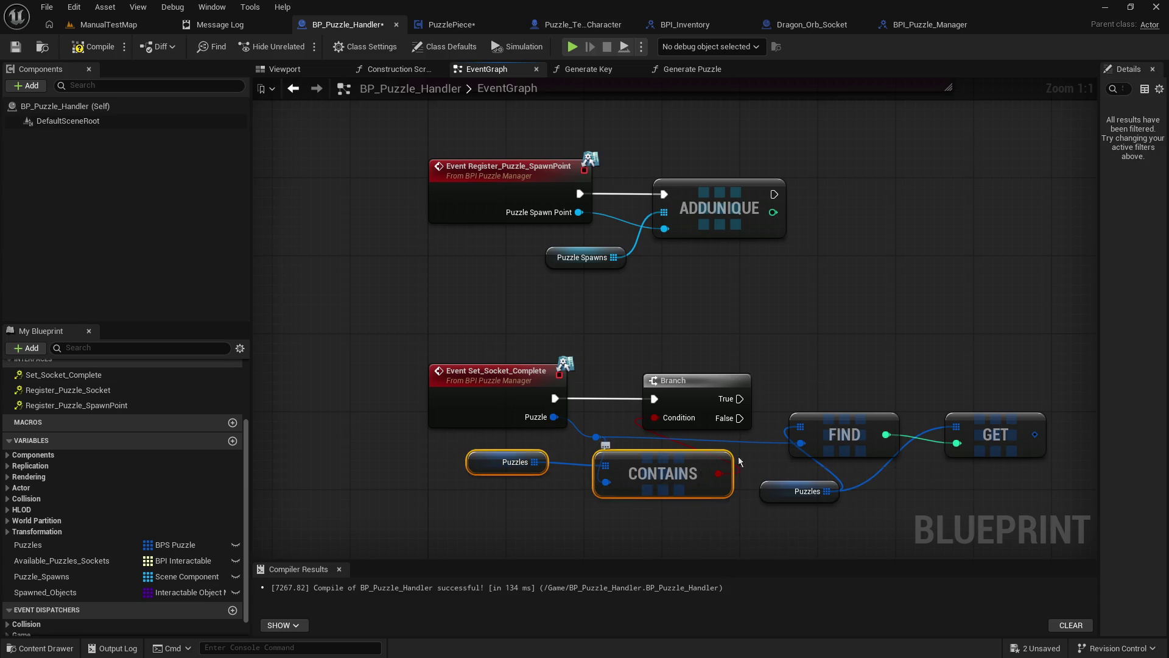
pyautogui.press('Delete')
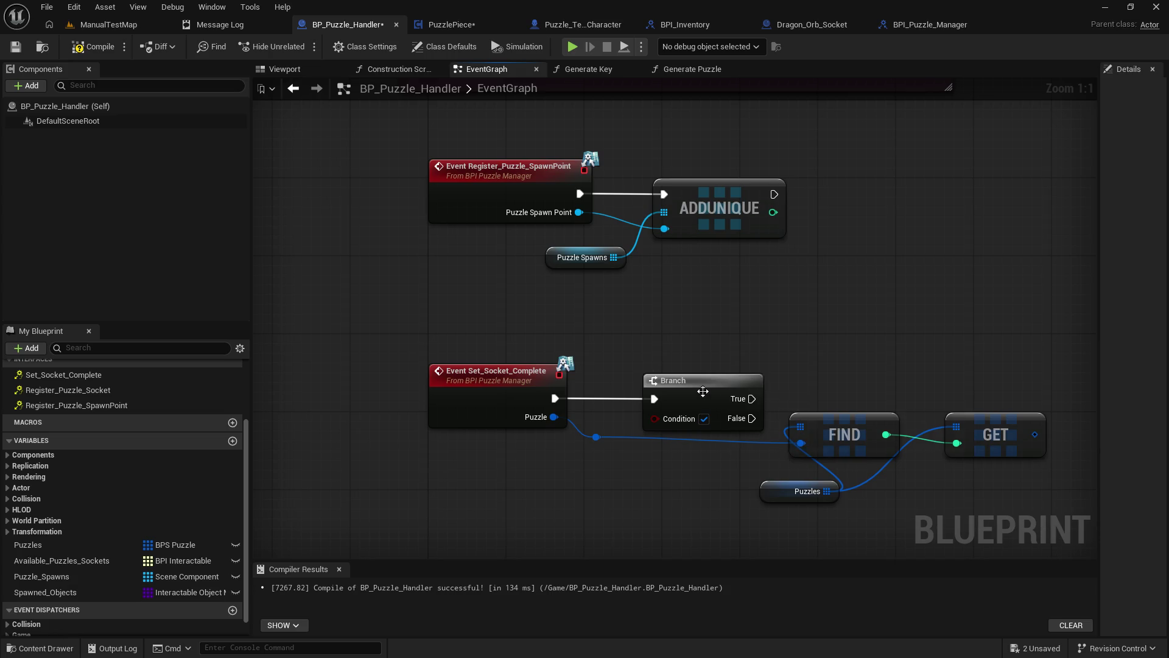
pyautogui.moveTo(703, 391); pyautogui.dragTo(712, 390)
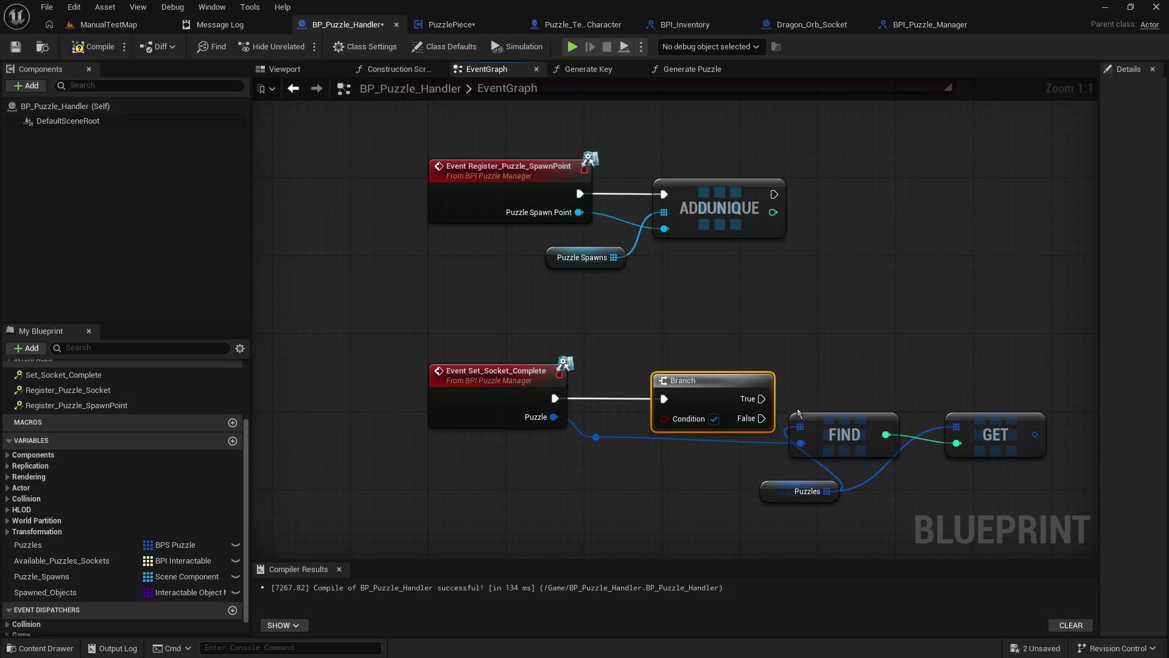
# Step: Move FIND, GET and Puzzles below the Branch and wire the event's Puzzle output into FIND's item
pyautogui.moveTo(798, 413); pyautogui.dragTo(974, 493)
pyautogui.moveTo(863, 428)
pyautogui.mouseDown()
pyautogui.moveTo(629, 477)
pyautogui.moveTo(644, 471)
pyautogui.mouseUp()
pyautogui.click(584, 434)
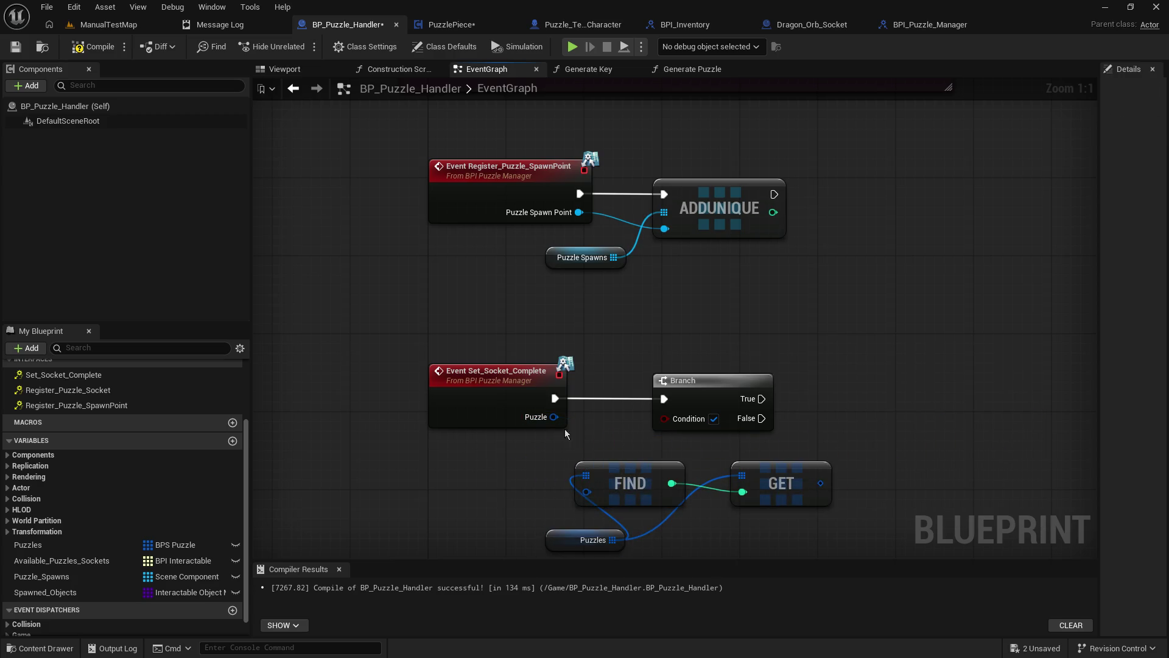
pyautogui.moveTo(554, 416)
pyautogui.mouseDown()
pyautogui.moveTo(583, 507)
pyautogui.moveTo(587, 492)
pyautogui.mouseUp()
# Step: Add an == node checking FIND's result against -1 and feed it into the Branch Condition
pyautogui.moveTo(807, 472); pyautogui.dragTo(987, 472)
pyautogui.keyDown('alt'); pyautogui.click(672, 484); pyautogui.keyUp('alt')
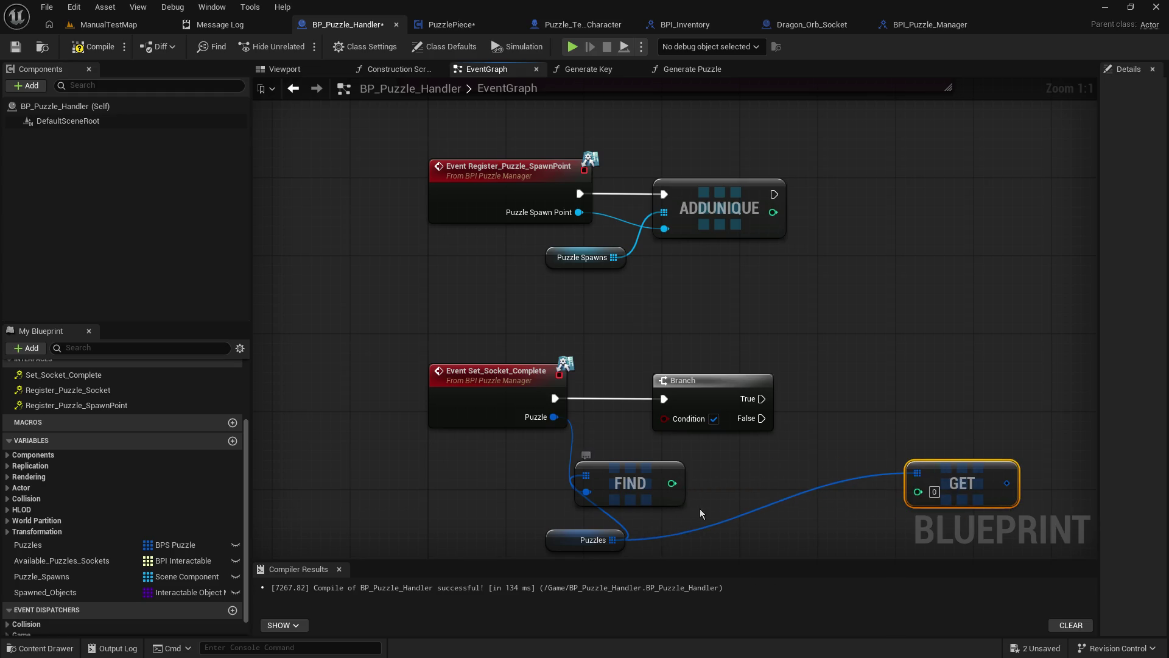
pyautogui.moveTo(672, 483); pyautogui.dragTo(743, 480)
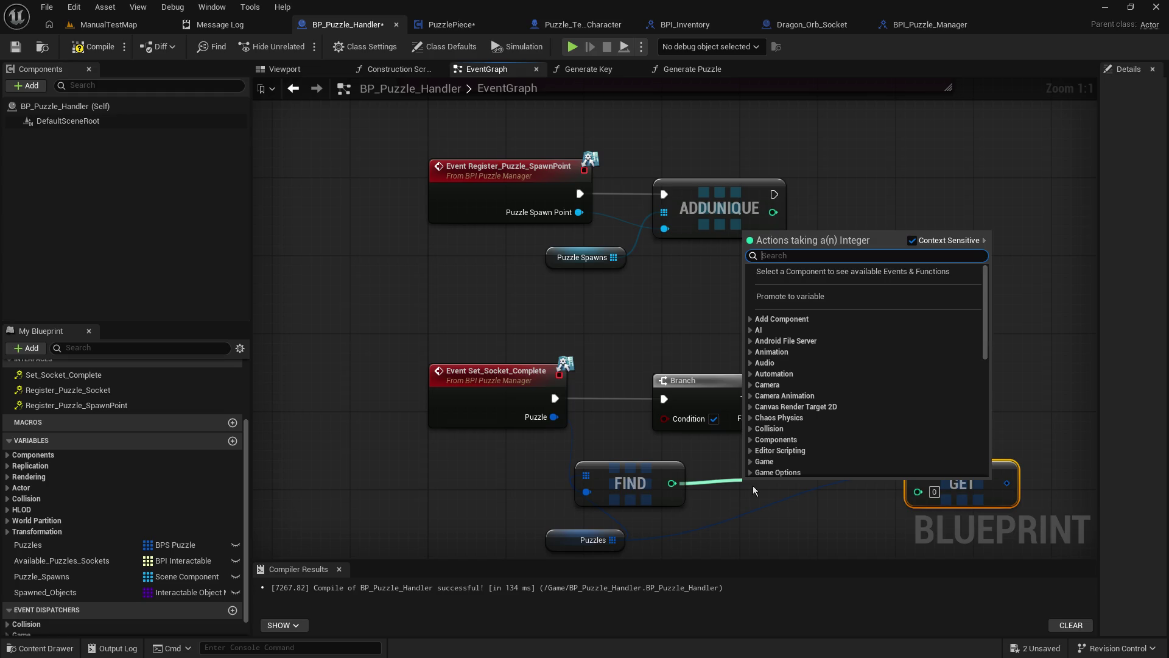
pyautogui.write('==')
pyautogui.press('Return')
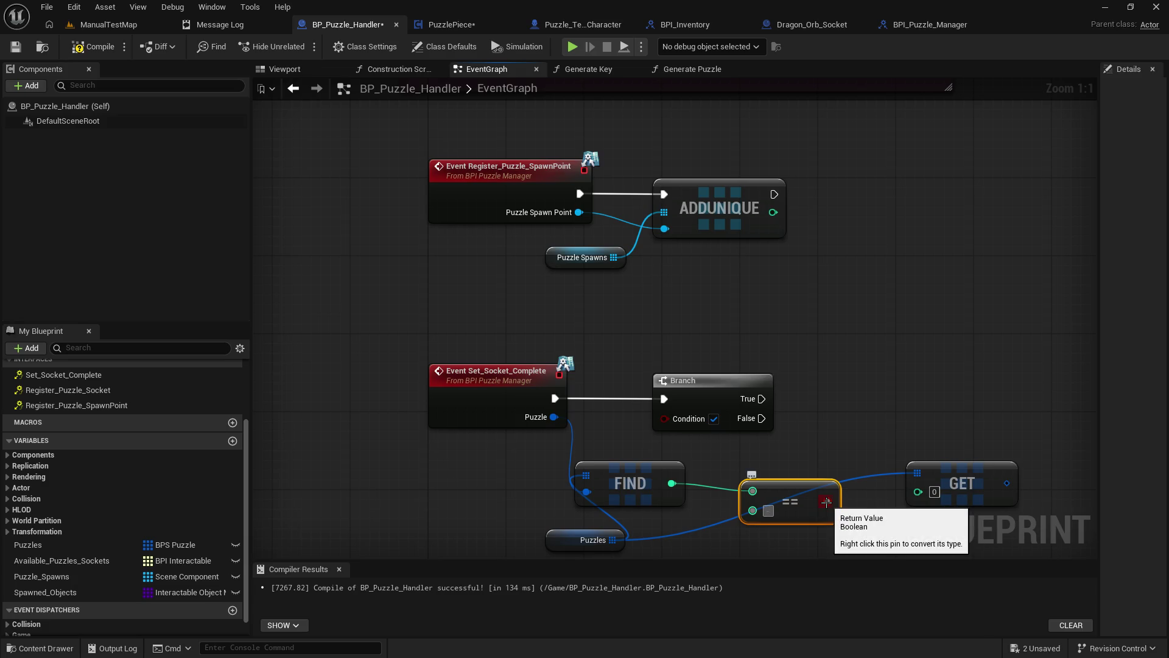
pyautogui.write('-1')
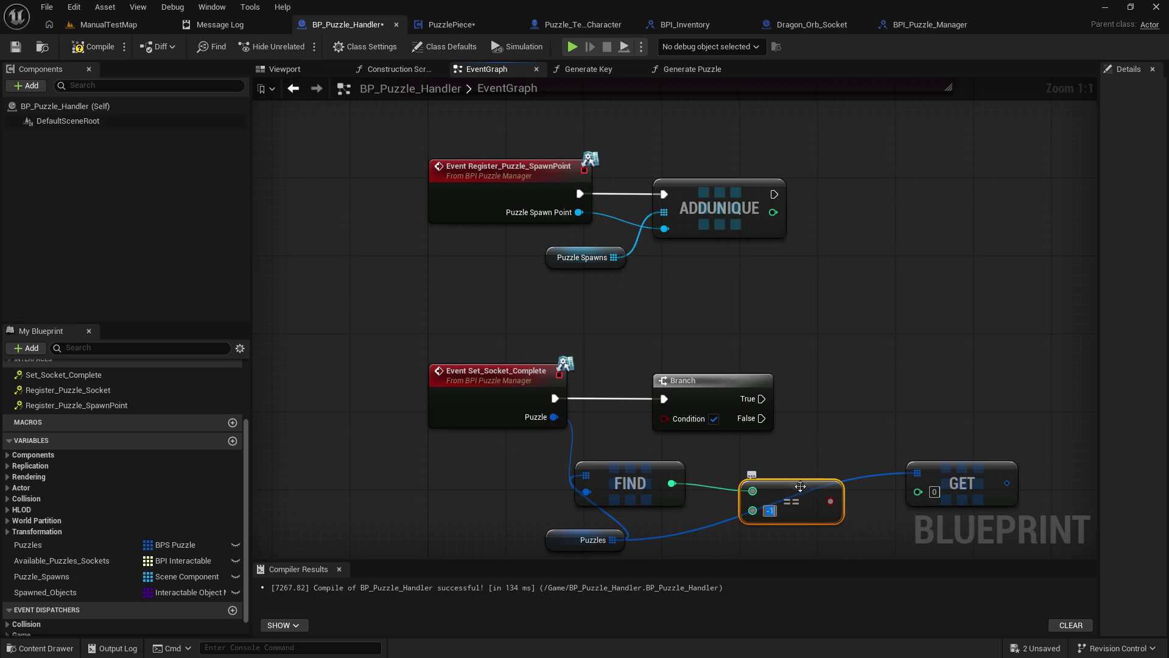
pyautogui.moveTo(821, 499); pyautogui.dragTo(680, 426)
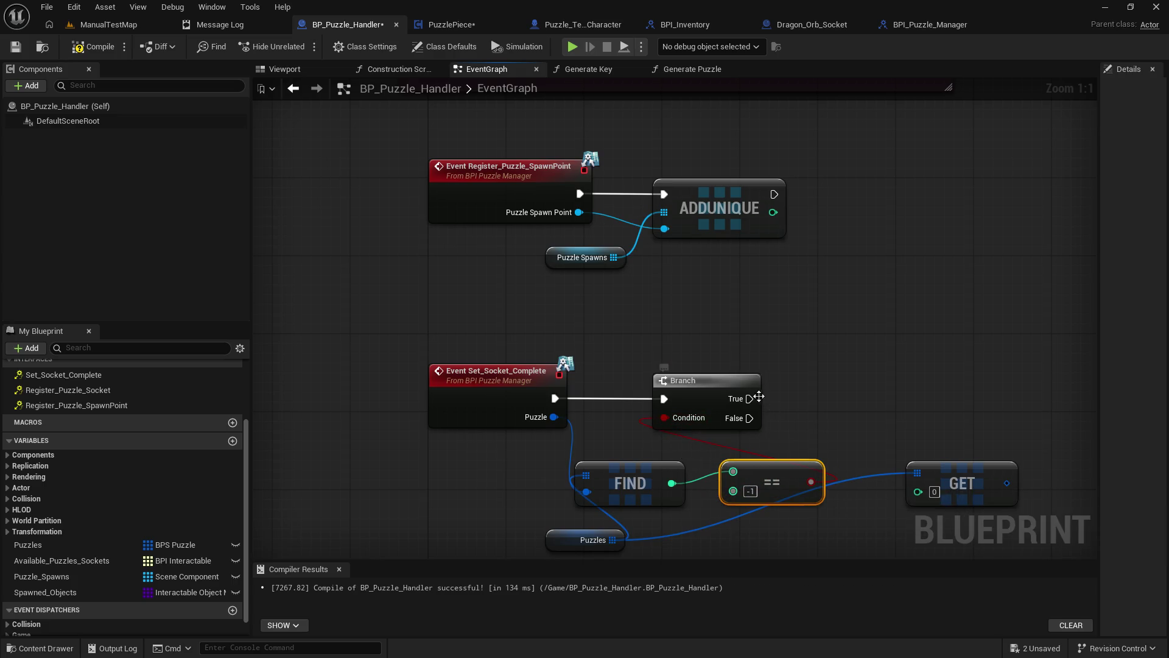
pyautogui.moveTo(749, 399)
pyautogui.mouseDown()
pyautogui.moveTo(805, 351)
pyautogui.moveTo(801, 340)
pyautogui.mouseUp()
# Step: Add a reroute knot on the True wire and wrap it in a widened 'Puzzle not found' comment
pyautogui.click(800, 346)
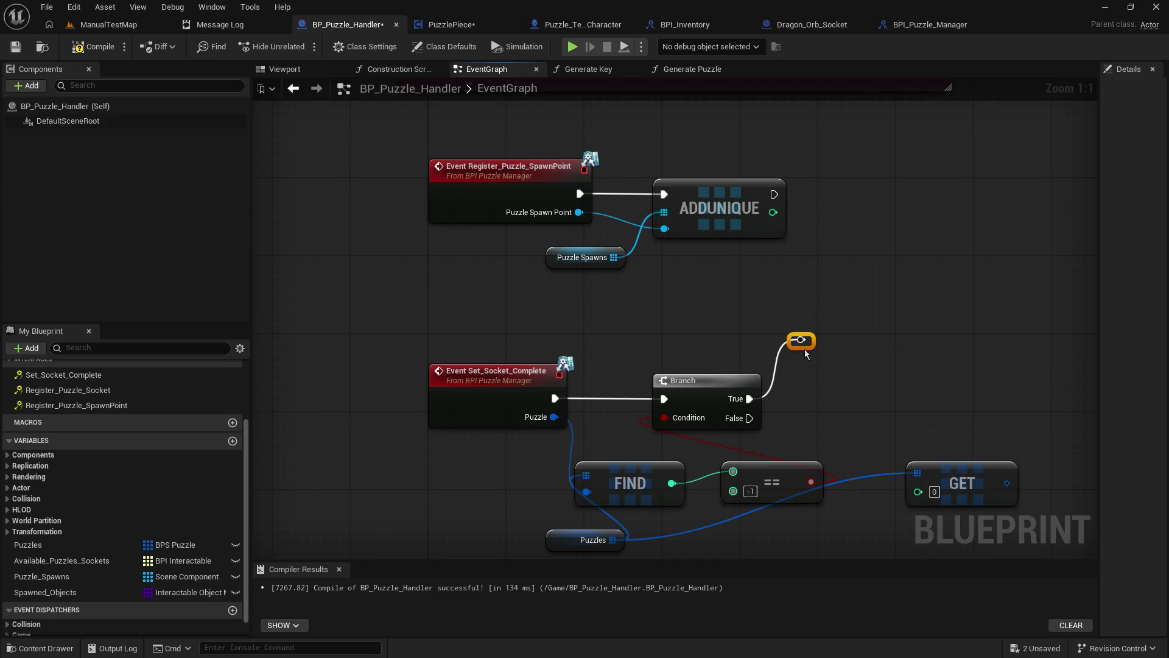
pyautogui.write('cP')
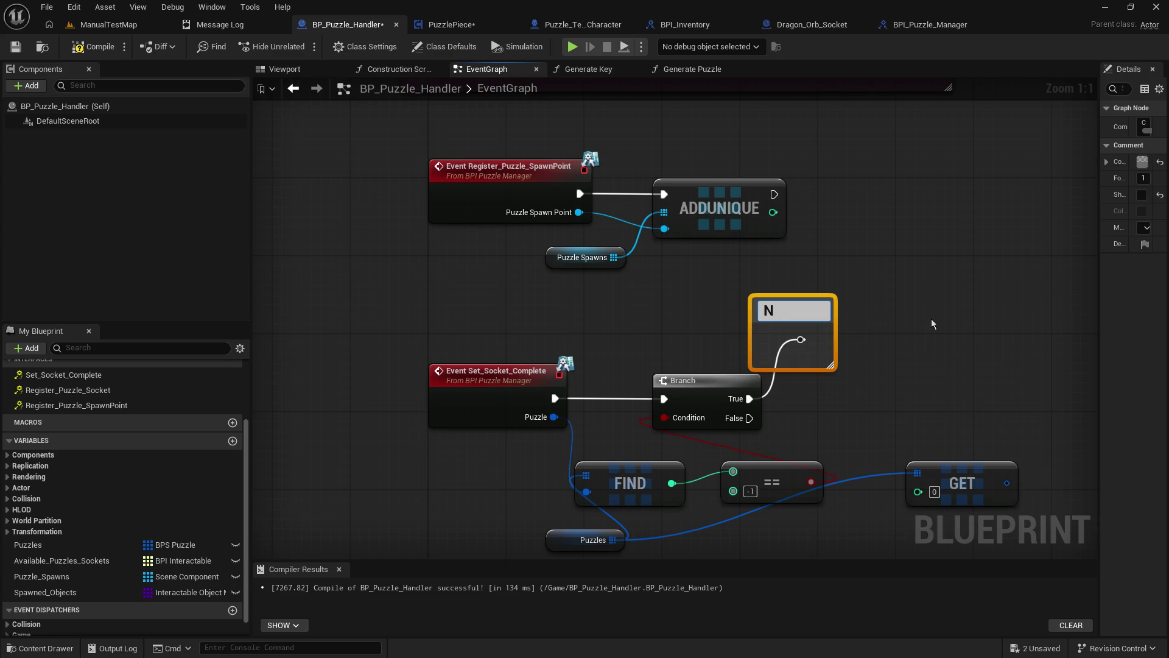
pyautogui.press('BackSpace')
pyautogui.write('Puzzle not found')
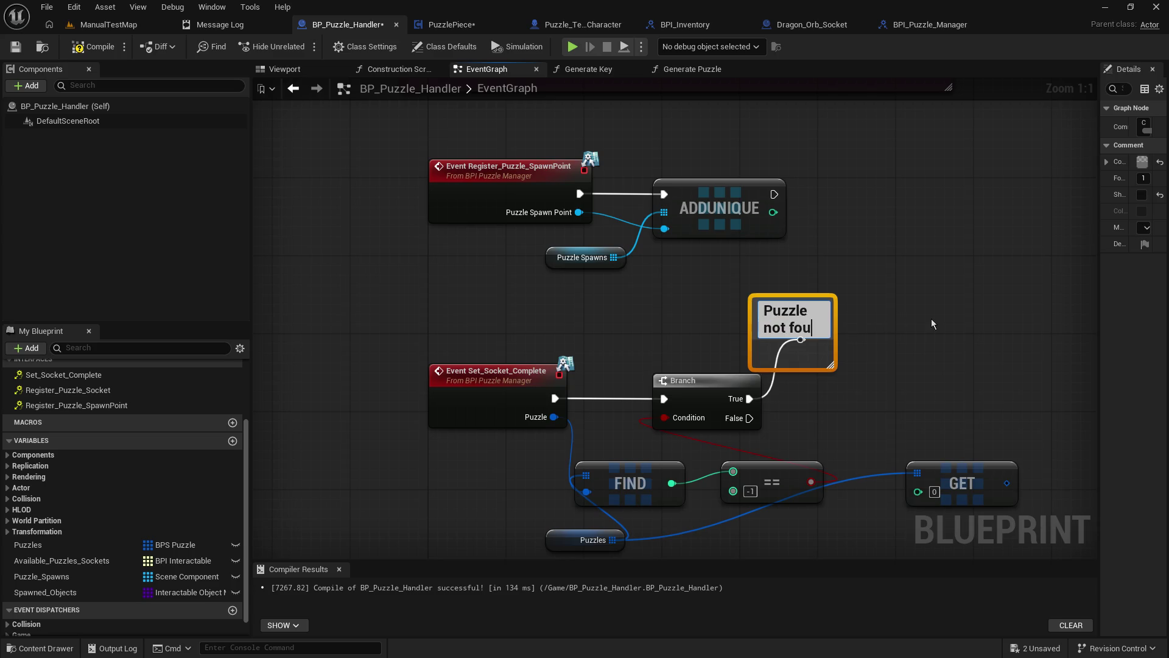
pyautogui.moveTo(832, 365)
pyautogui.mouseDown()
pyautogui.moveTo(948, 370)
pyautogui.moveTo(931, 336)
pyautogui.mouseUp()
pyautogui.click(944, 367)
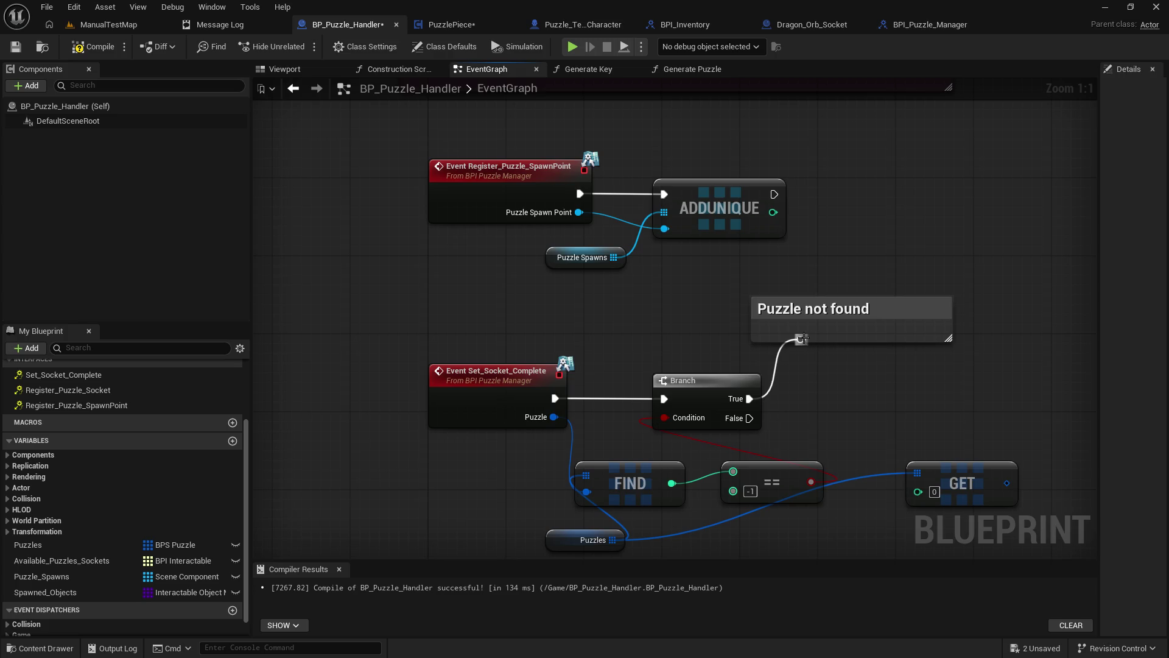
# Step: Nudge the reroute knot and move the comment and knot up slightly
pyautogui.moveTo(803, 332)
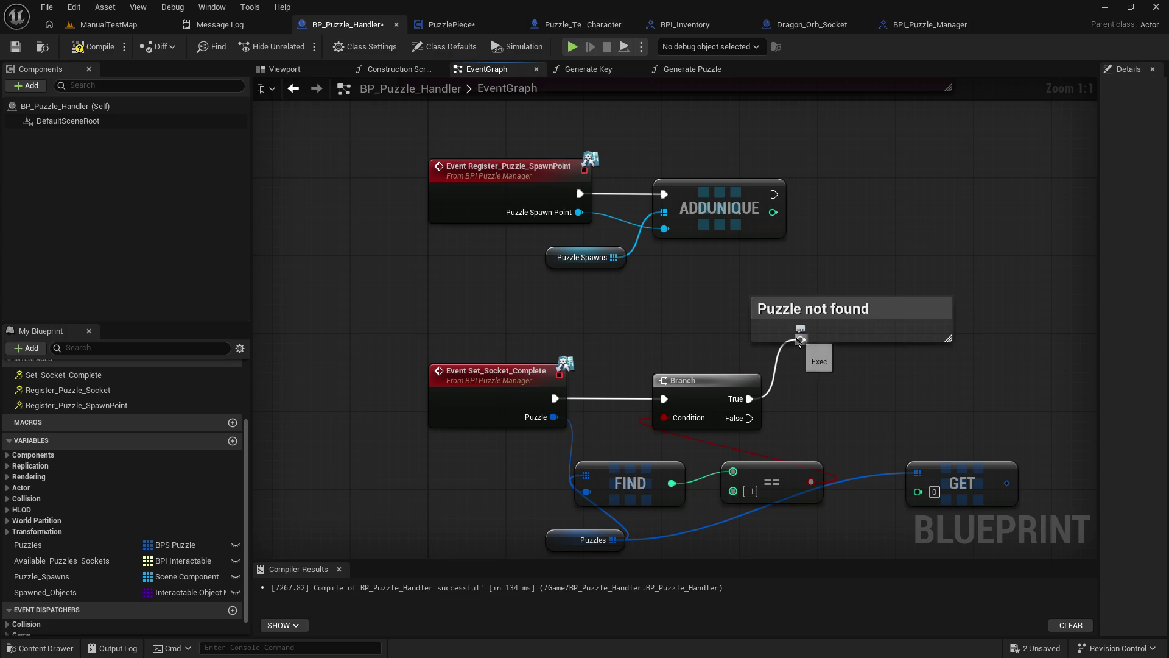
pyautogui.moveTo(801, 339); pyautogui.dragTo(808, 332)
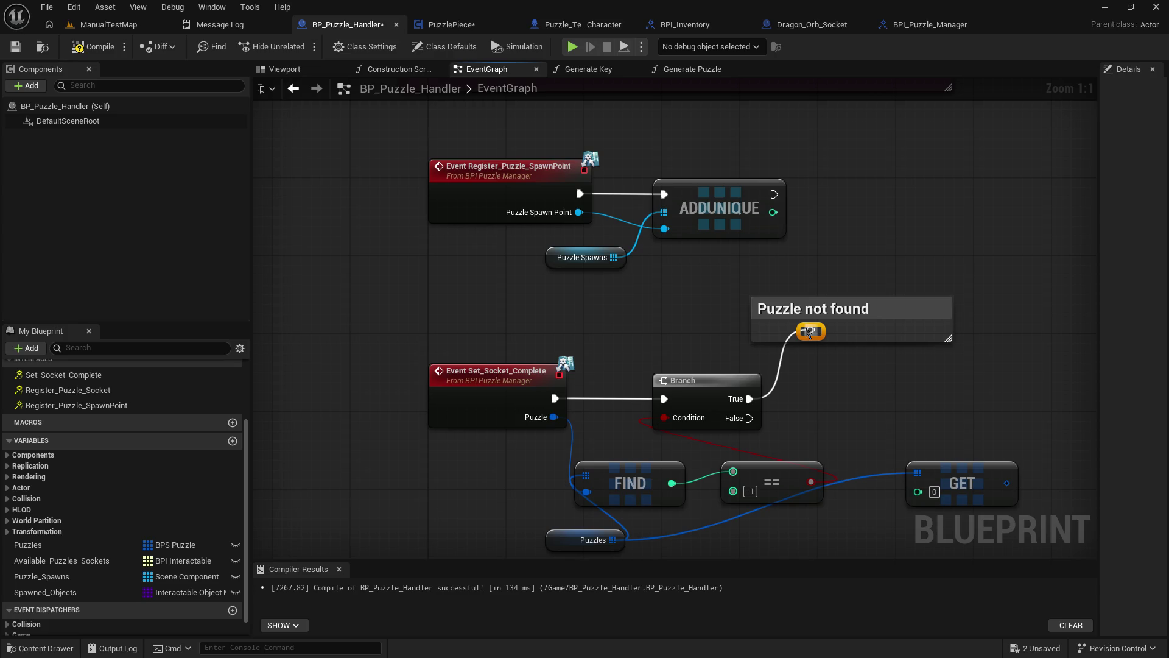
pyautogui.click(842, 391)
pyautogui.moveTo(799, 319); pyautogui.dragTo(799, 309)
pyautogui.click(818, 378)
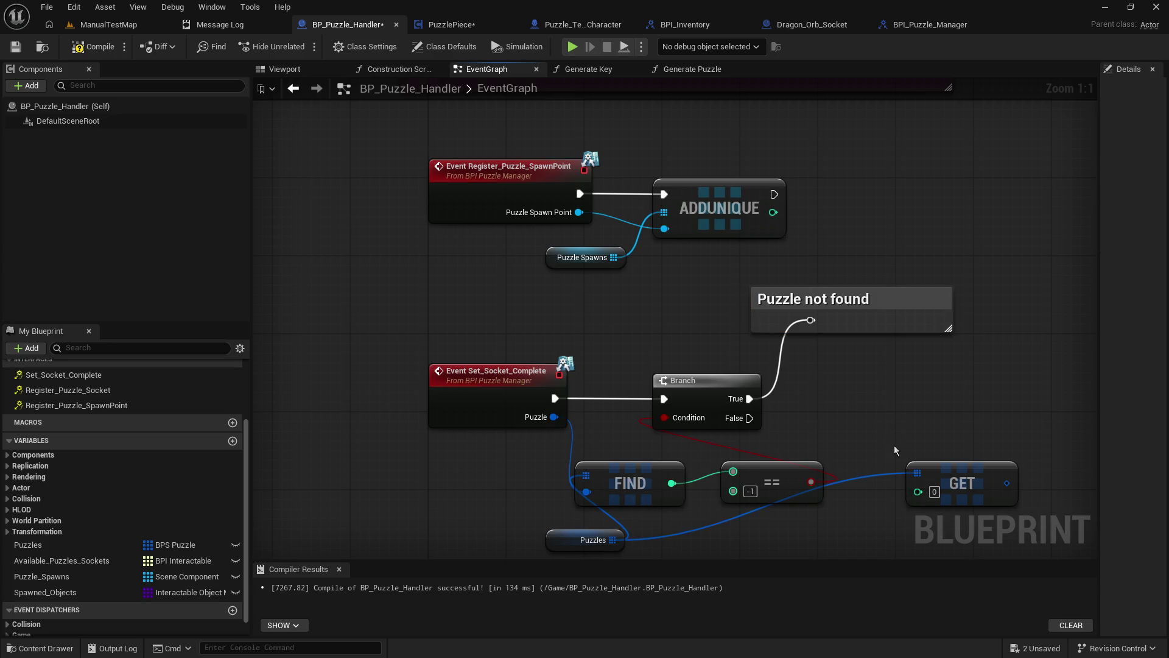
# Step: Duplicate the Puzzles getter for GET and reconnect FIND's result to GET's index
pyautogui.moveTo(555, 533); pyautogui.dragTo(480, 533)
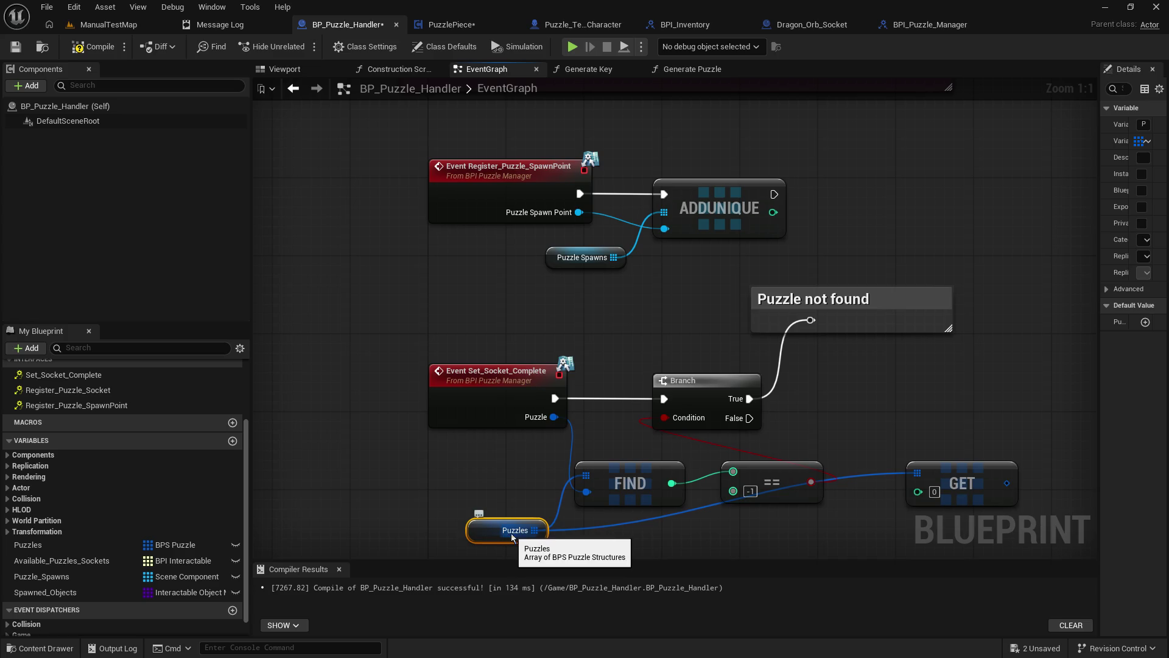
pyautogui.hotkey('ctrl', 'w')
pyautogui.moveTo(572, 537)
pyautogui.mouseDown()
pyautogui.moveTo(926, 483)
pyautogui.moveTo(883, 442)
pyautogui.moveTo(917, 385)
pyautogui.mouseUp()
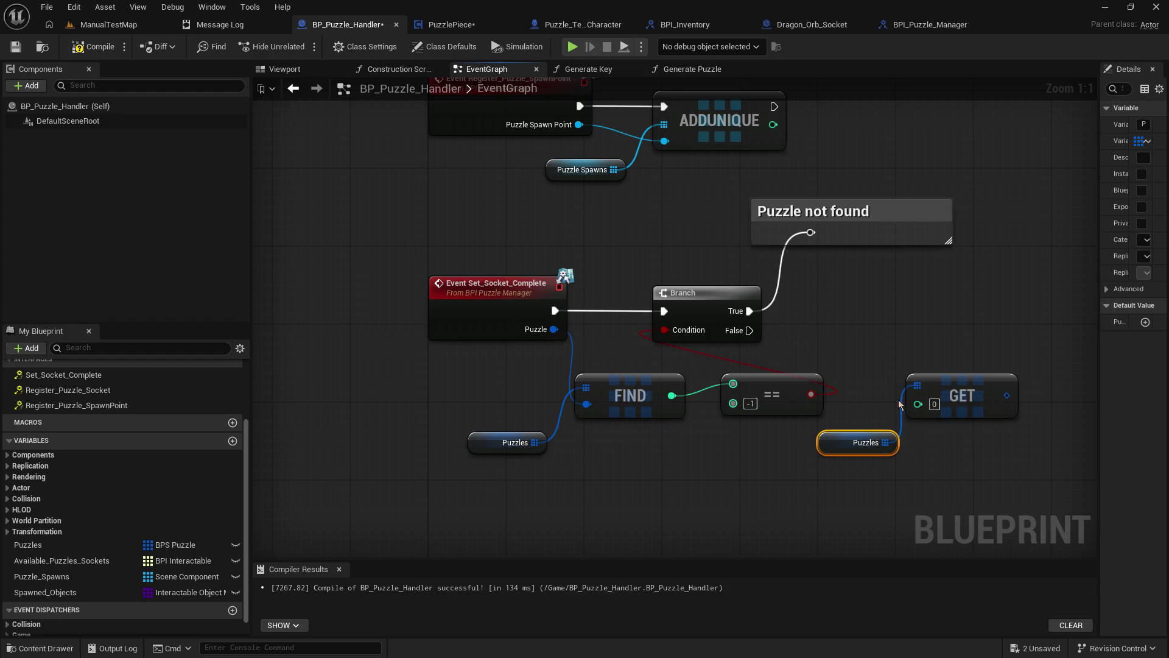
pyautogui.moveTo(672, 396)
pyautogui.mouseDown()
pyautogui.moveTo(831, 447)
pyautogui.moveTo(918, 404)
pyautogui.mouseUp()
pyautogui.moveTo(786, 403); pyautogui.dragTo(717, 374)
# Step: Shift the Branch, comparison and comment right, and set FIND with its Puzzles getter below
pyautogui.moveTo(496, 384); pyautogui.dragTo(584, 438)
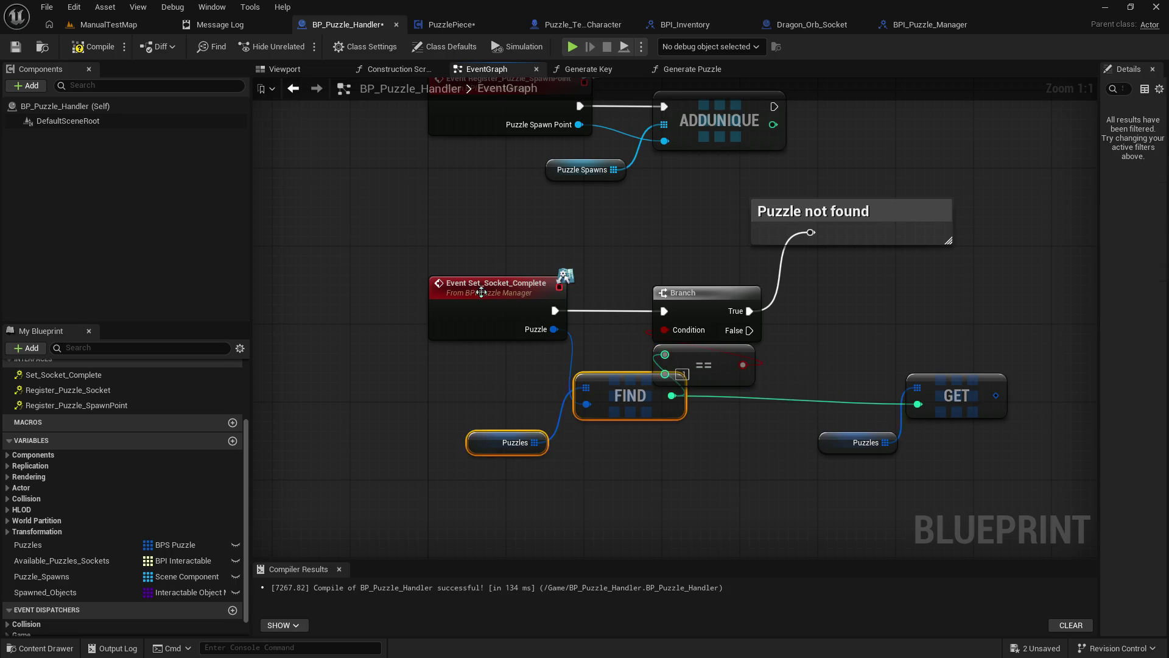
pyautogui.moveTo(608, 277); pyautogui.dragTo(737, 374)
pyautogui.moveTo(835, 329); pyautogui.dragTo(752, 204)
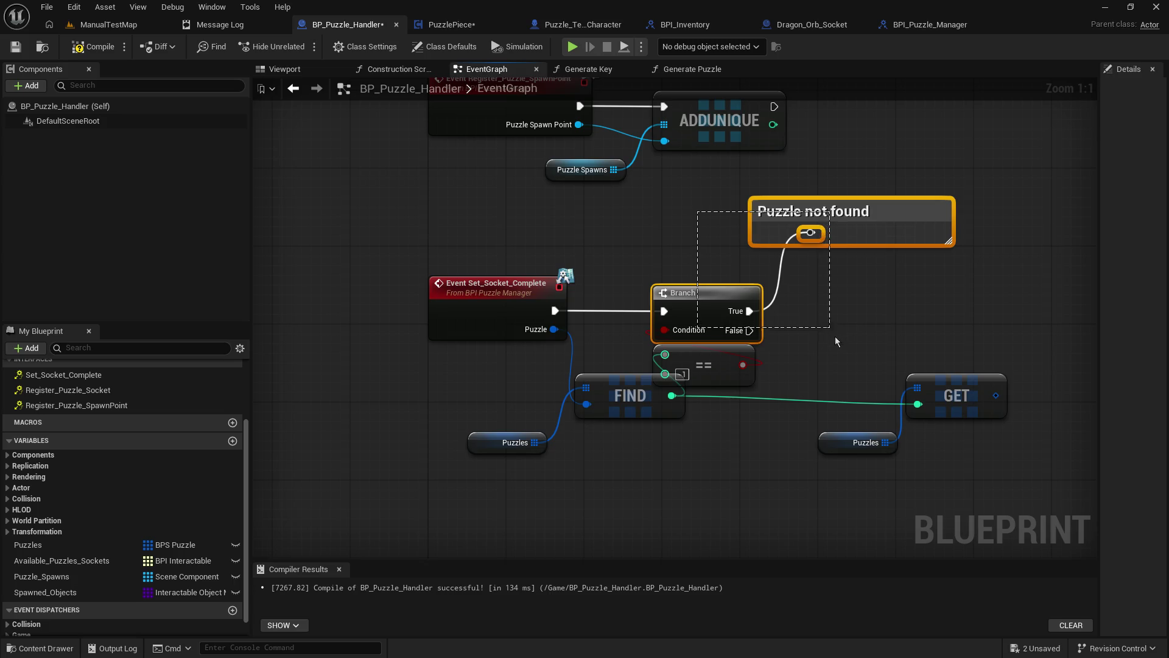
pyautogui.moveTo(702, 302); pyautogui.dragTo(760, 302)
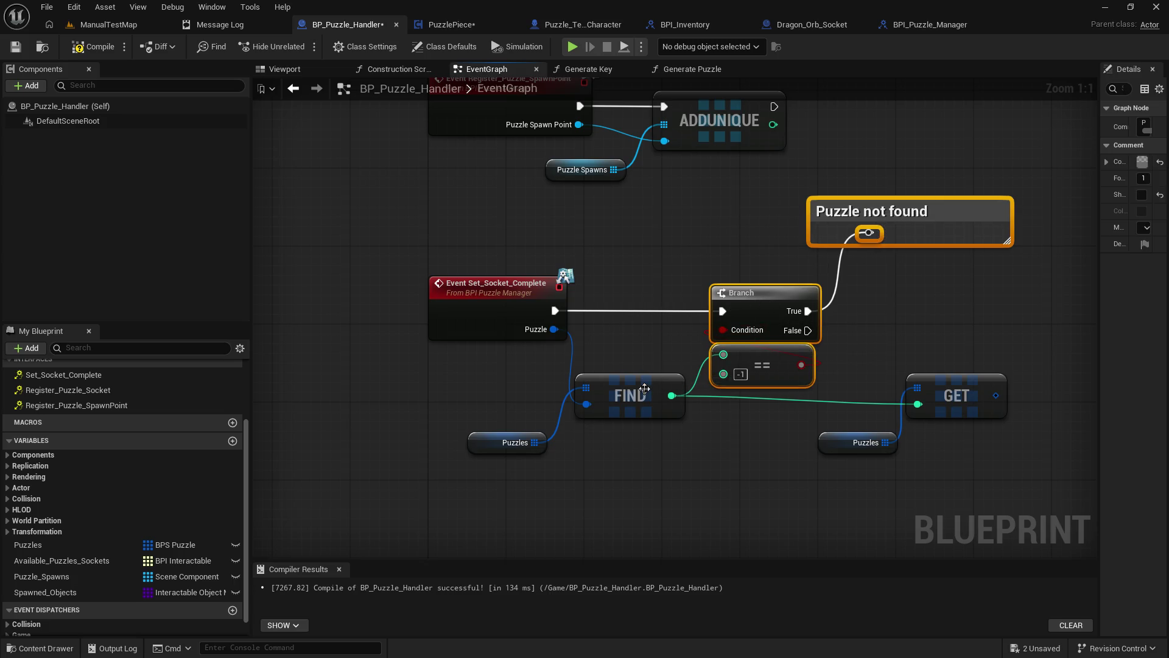
pyautogui.moveTo(644, 391); pyautogui.dragTo(649, 402)
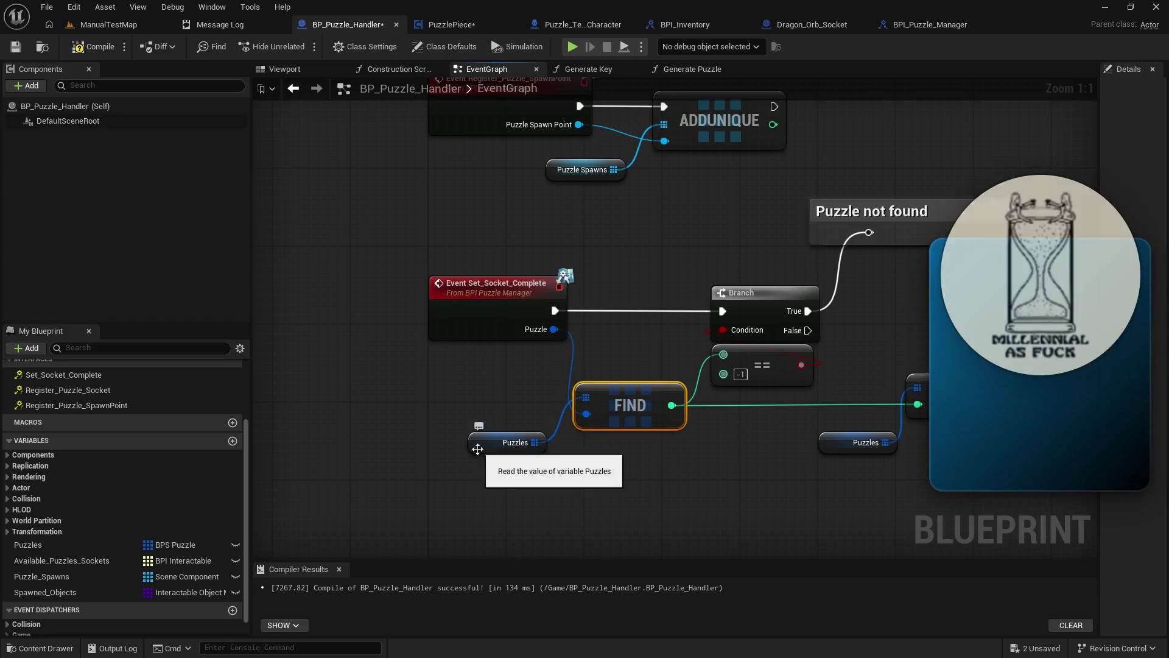
pyautogui.moveTo(478, 451); pyautogui.dragTo(475, 403)
pyautogui.click(741, 441)
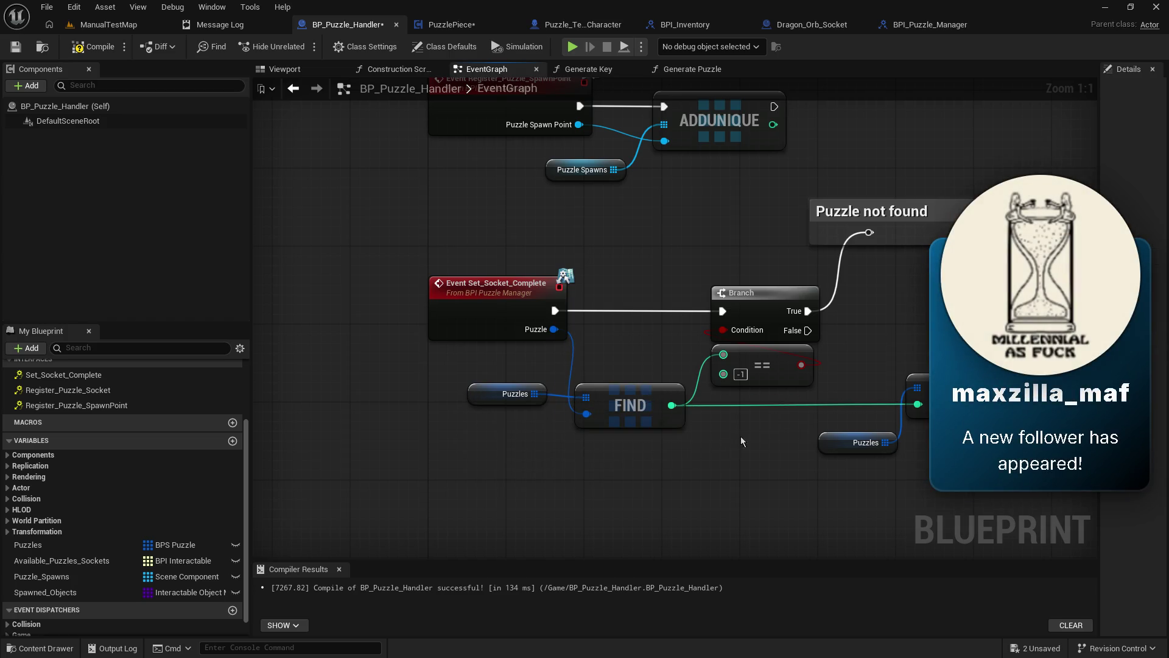
# Step: Move GET and its Puzzles getter left beside FIND, then compile and save BP_Puzzle_Handler
pyautogui.moveTo(753, 433); pyautogui.dragTo(569, 459)
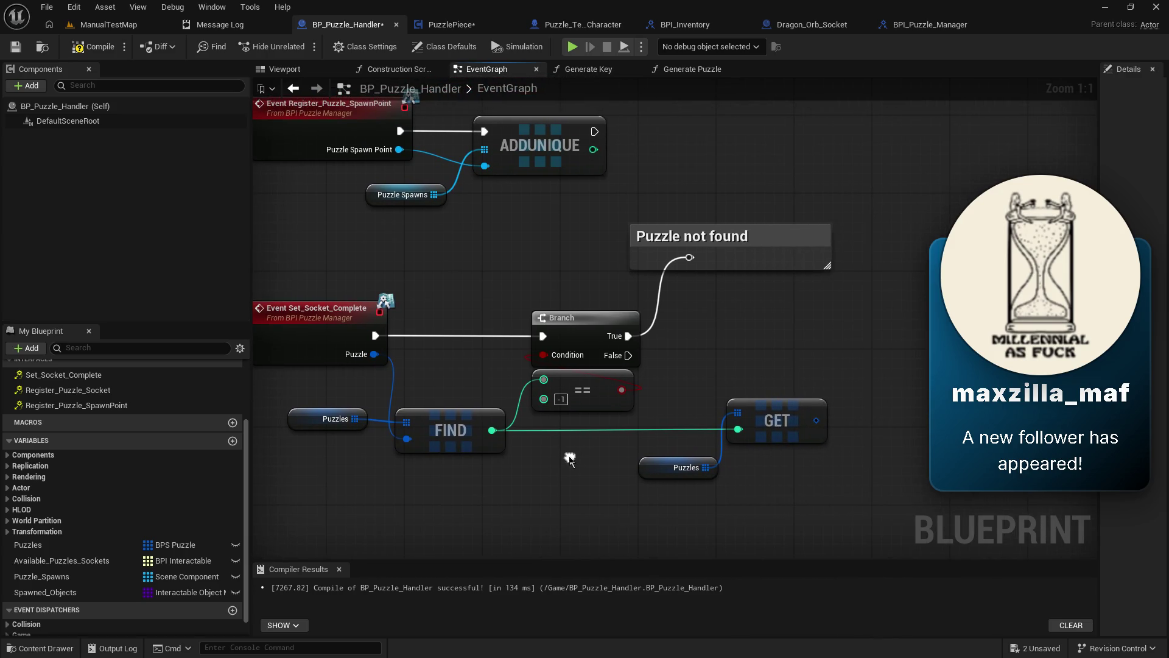
pyautogui.click(767, 420)
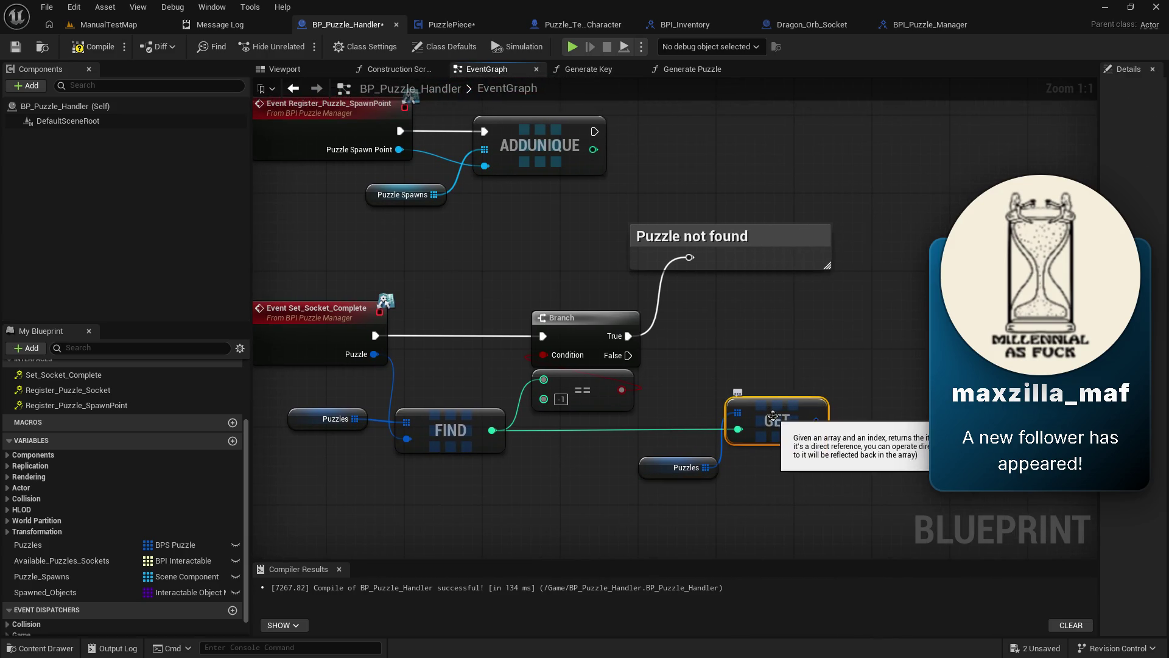
pyautogui.keyDown('ctrl'); pyautogui.click(682, 467); pyautogui.keyUp('ctrl')
pyautogui.moveTo(682, 467); pyautogui.dragTo(633, 467)
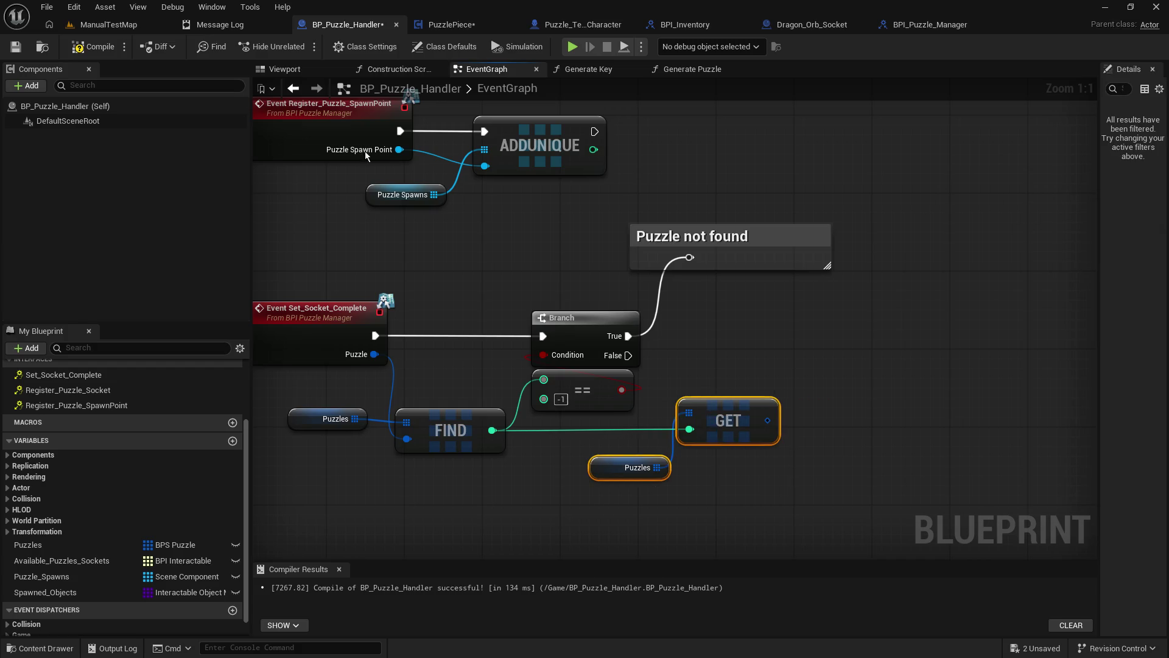
pyautogui.click(16, 47)
pyautogui.click(91, 47)
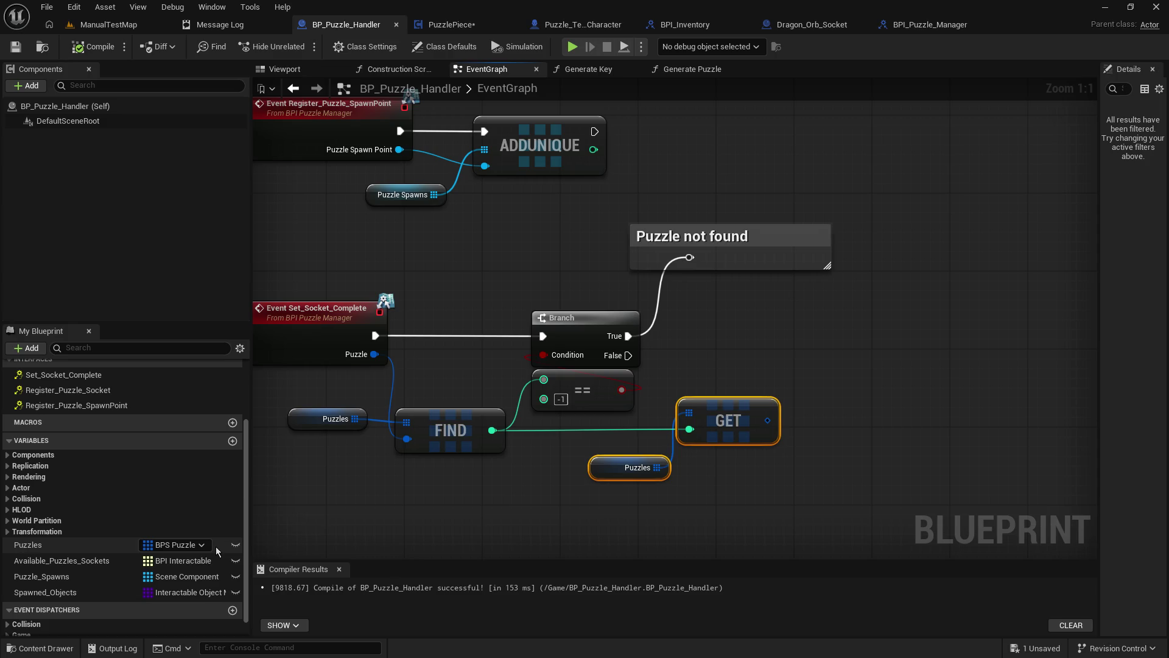
# Step: Switch from the Generate Key graph to the Generate Puzzle function graph
pyautogui.click(589, 72)
pyautogui.click(700, 75)
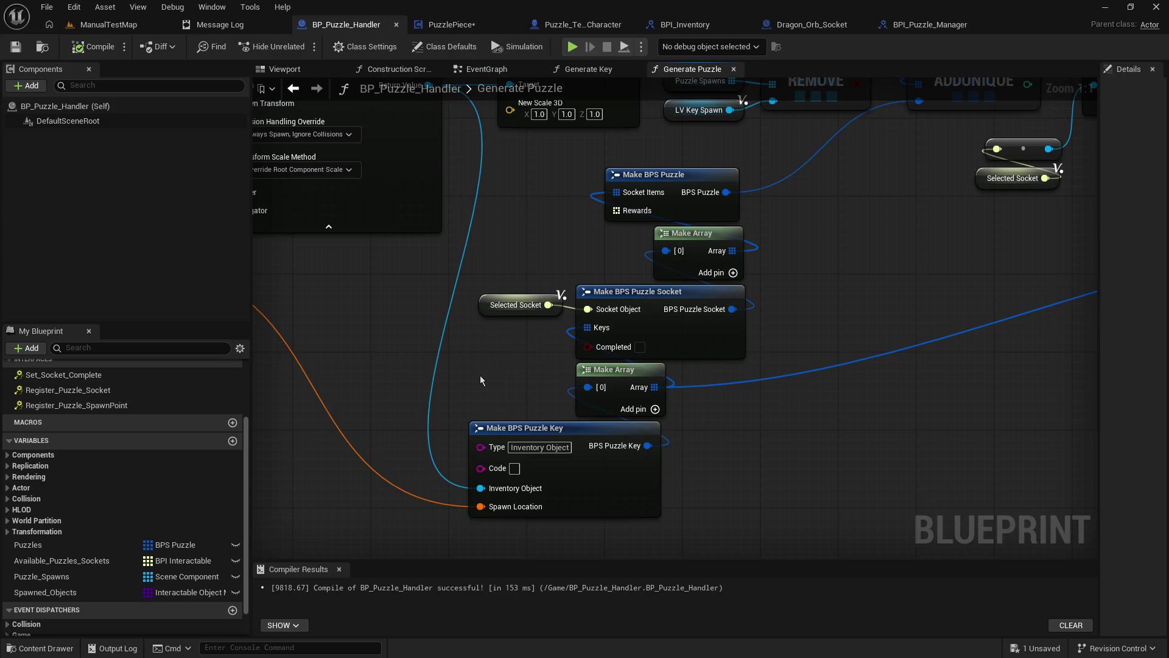
# Step: Inspect the Selected Socket getter, then go back to the EventGraph at Register_Puzzle_Socket
pyautogui.click(495, 306)
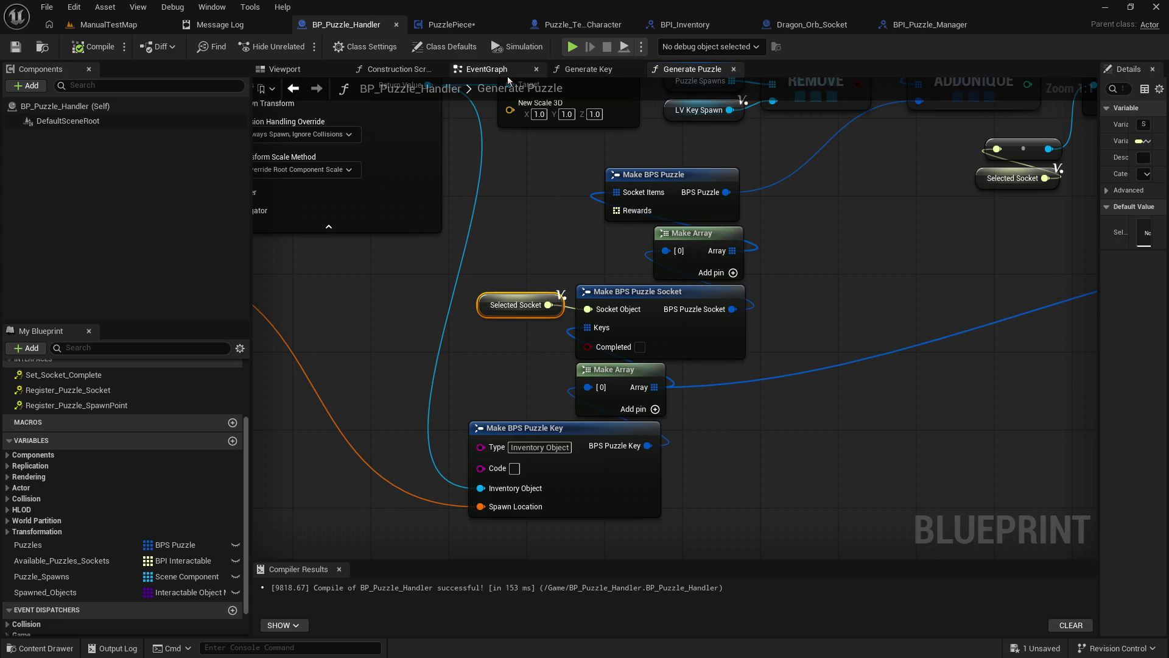
pyautogui.click(487, 68)
pyautogui.moveTo(507, 274)
pyautogui.mouseDown()
pyautogui.moveTo(576, 487)
pyautogui.moveTo(764, 510)
pyautogui.mouseUp()
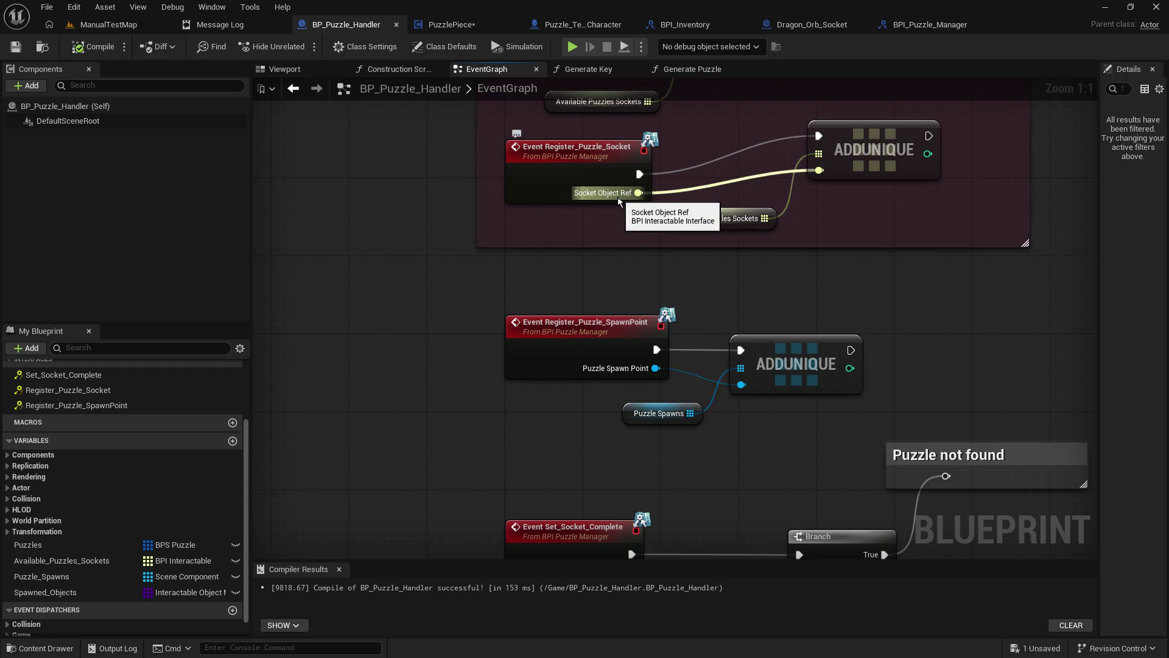
pyautogui.click(440, 25)
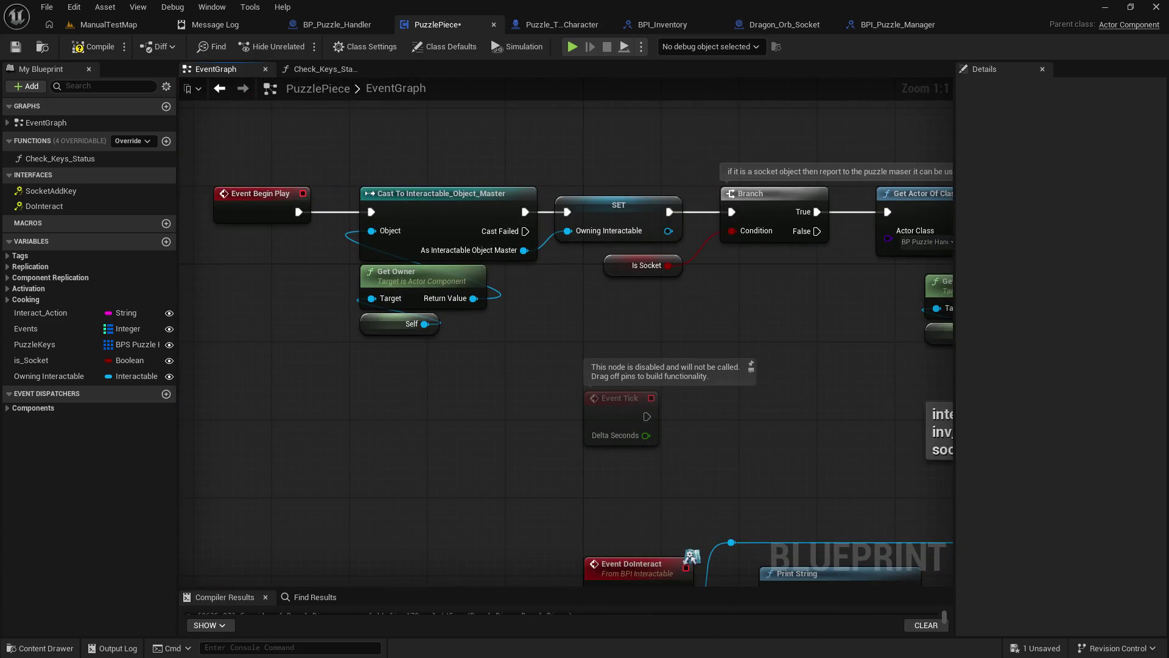
pyautogui.moveTo(950, 582); pyautogui.dragTo(597, 567)
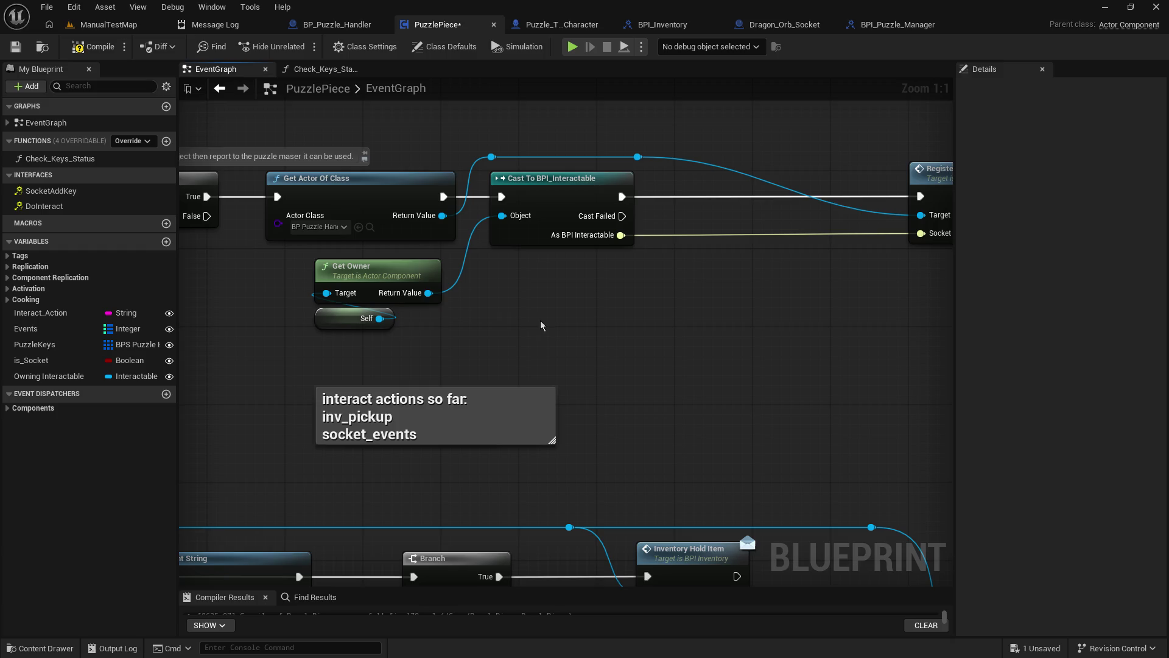
pyautogui.moveTo(541, 326)
pyautogui.mouseDown()
pyautogui.moveTo(540, 306)
pyautogui.moveTo(270, 305)
pyautogui.moveTo(371, 323)
pyautogui.moveTo(152, 302)
pyautogui.mouseUp()
pyautogui.moveTo(536, 329)
pyautogui.mouseDown()
pyautogui.moveTo(640, 364)
pyautogui.moveTo(384, 271)
pyautogui.mouseUp()
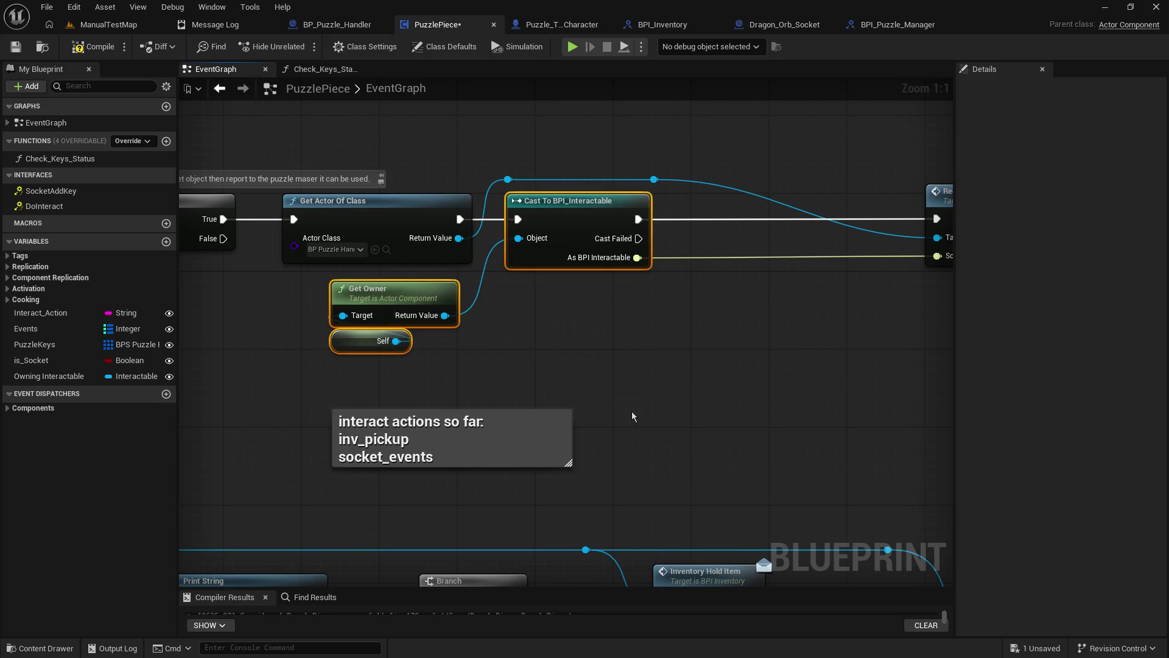
pyautogui.moveTo(717, 470)
pyautogui.mouseDown()
pyautogui.moveTo(731, 255)
pyautogui.moveTo(527, 189)
pyautogui.mouseUp()
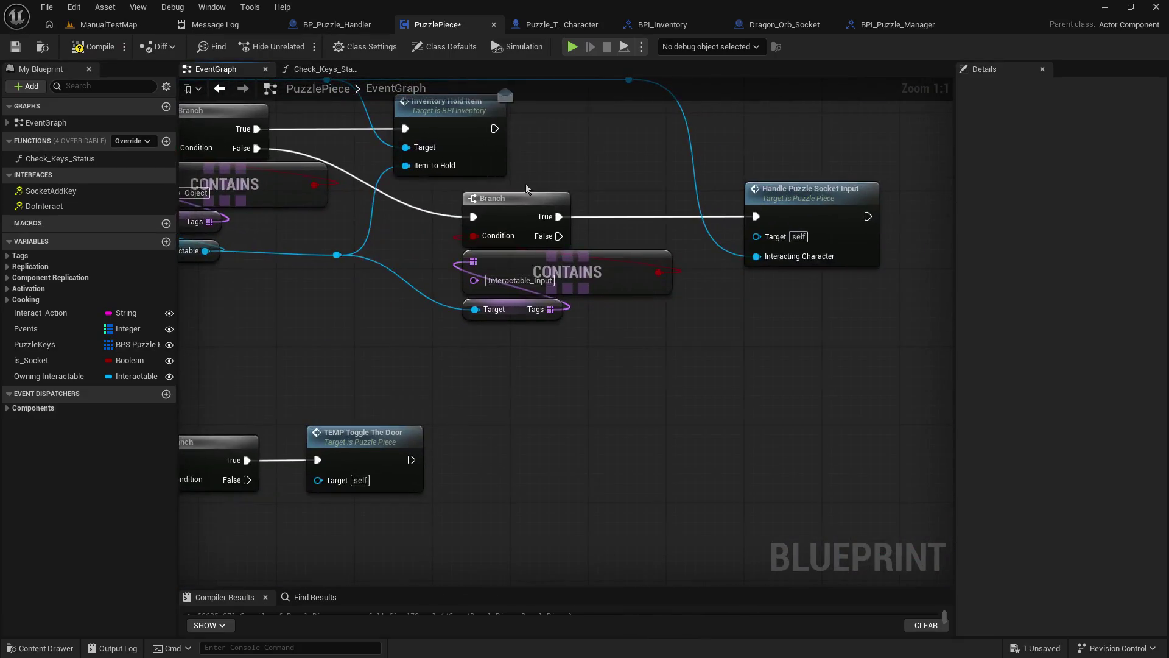
pyautogui.moveTo(627, 374)
pyautogui.mouseDown()
pyautogui.moveTo(833, 290)
pyautogui.moveTo(721, 331)
pyautogui.moveTo(707, 413)
pyautogui.moveTo(778, 163)
pyautogui.moveTo(855, 86)
pyautogui.moveTo(716, 177)
pyautogui.moveTo(682, 369)
pyautogui.moveTo(758, 437)
pyautogui.mouseUp()
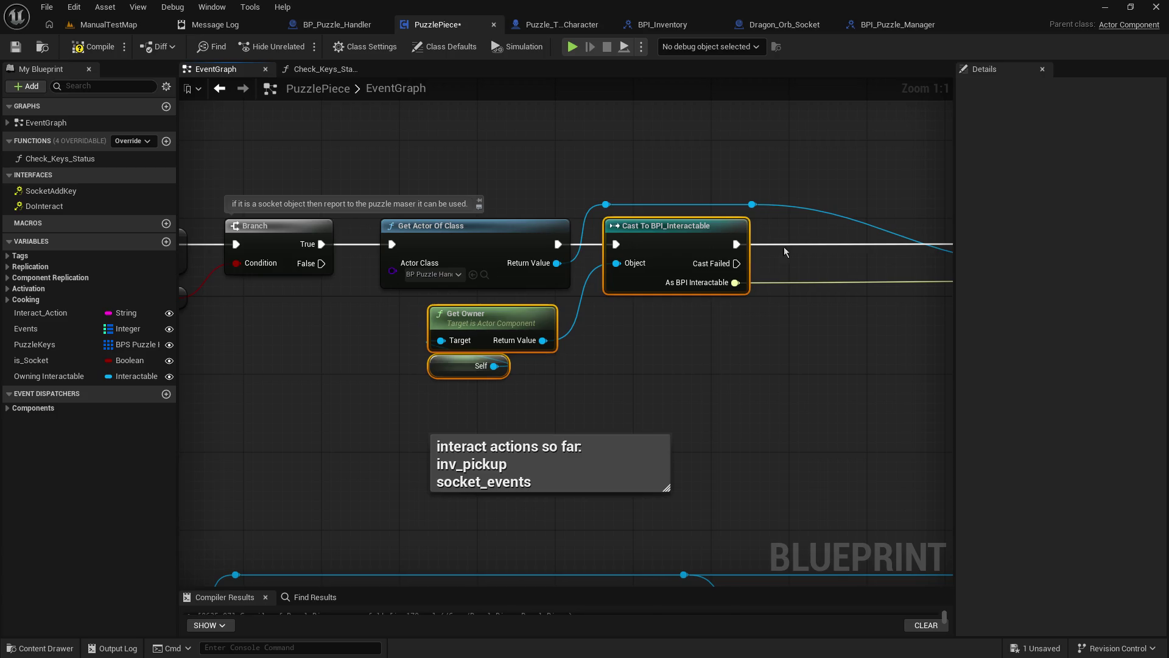
# Step: Find Event Set_Socket_Complete in BP_Puzzle_Handler and open the BPI_Puzzle_Manager interface
pyautogui.click(356, 23)
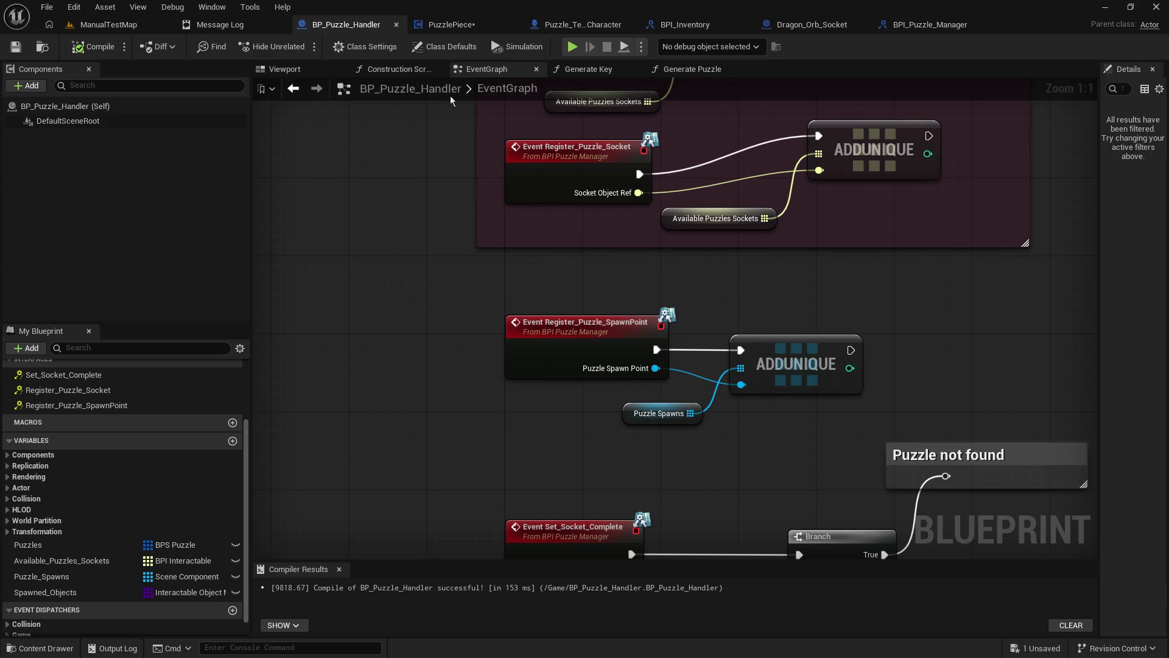
pyautogui.moveTo(921, 355)
pyautogui.mouseDown()
pyautogui.moveTo(833, 182)
pyautogui.moveTo(436, 299)
pyautogui.mouseUp()
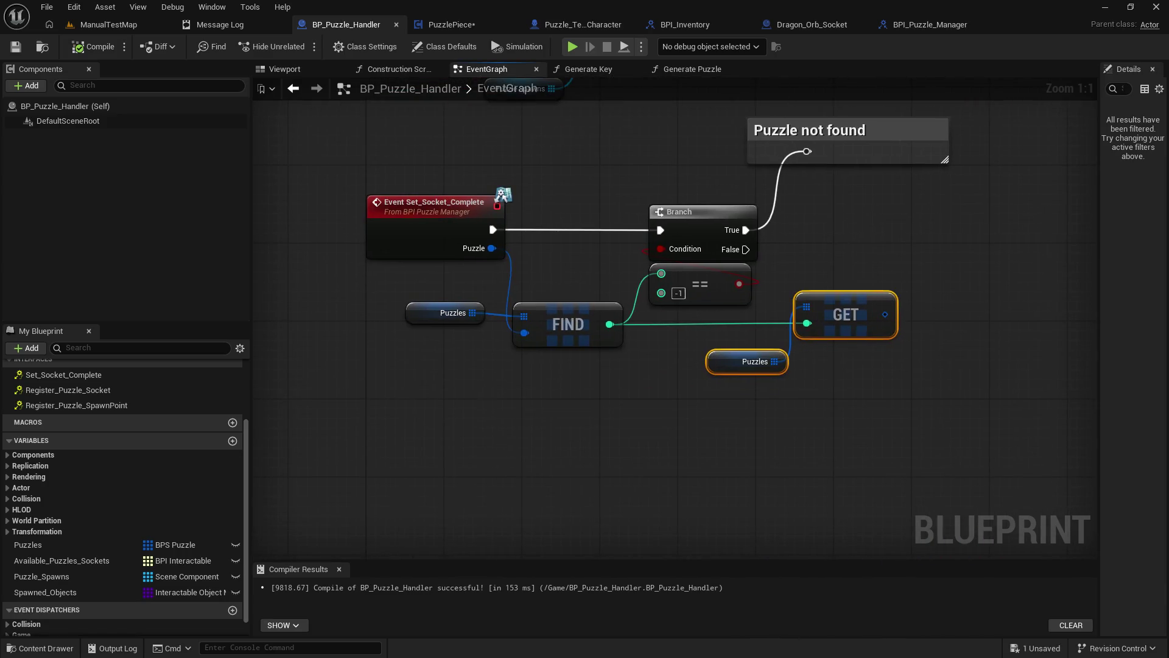
pyautogui.click(399, 241)
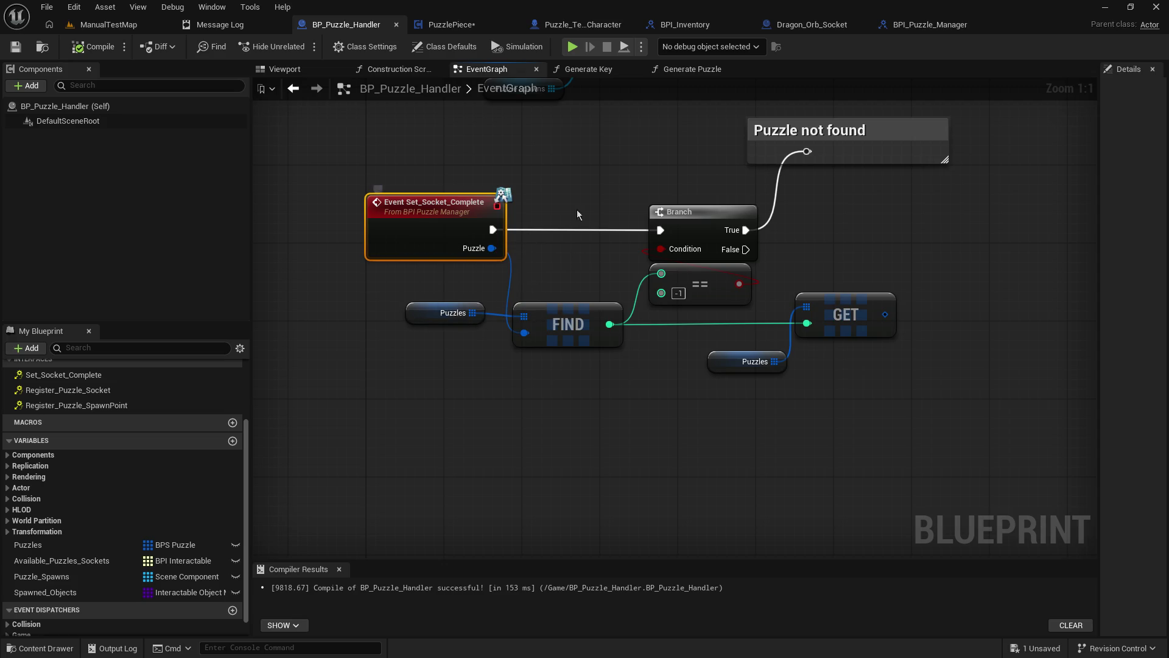
pyautogui.click(913, 28)
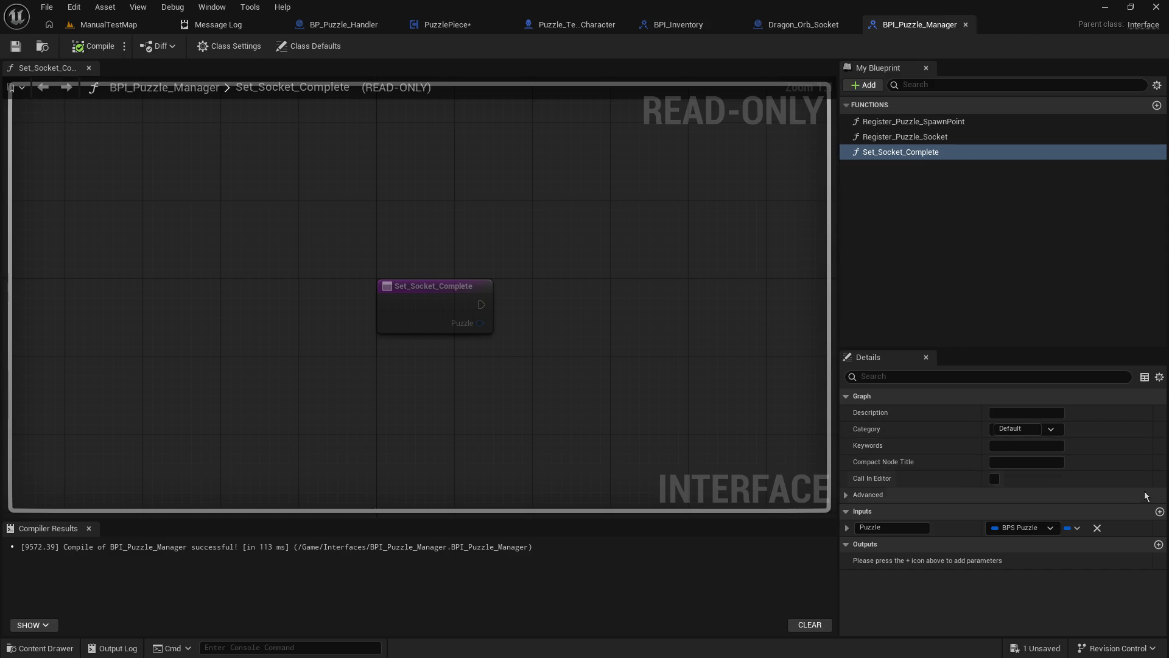
# Step: Add a 'Calling Socket' input of type BPI Interactable, then compile and save the interface
pyautogui.click(1159, 512)
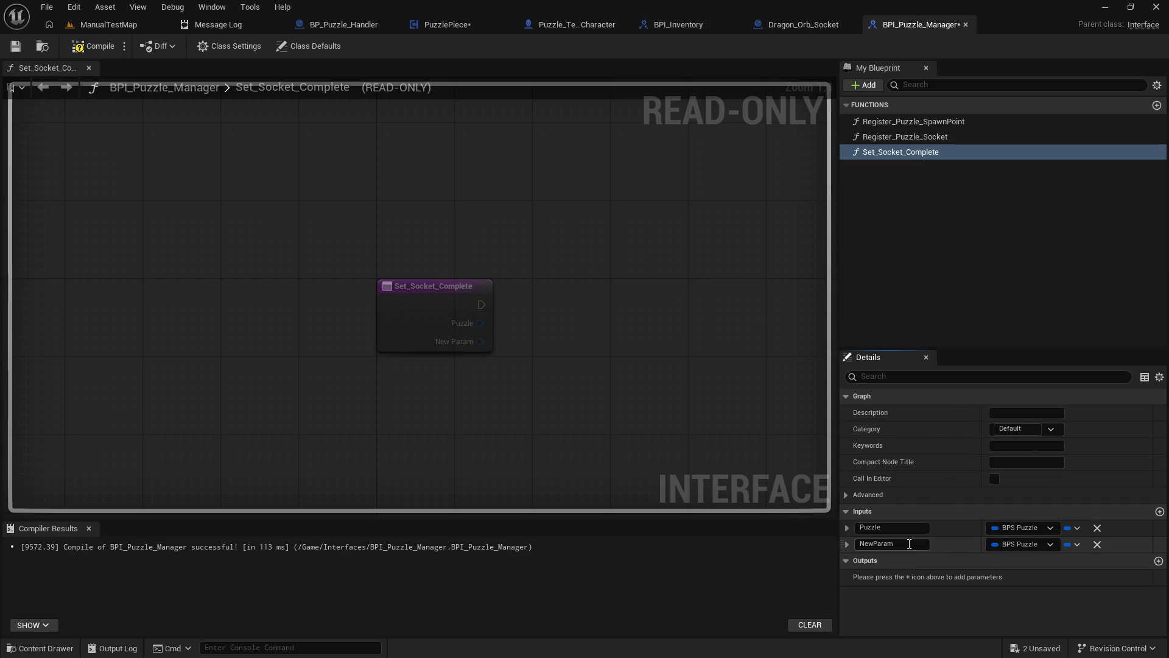
pyautogui.write('Calling Socket')
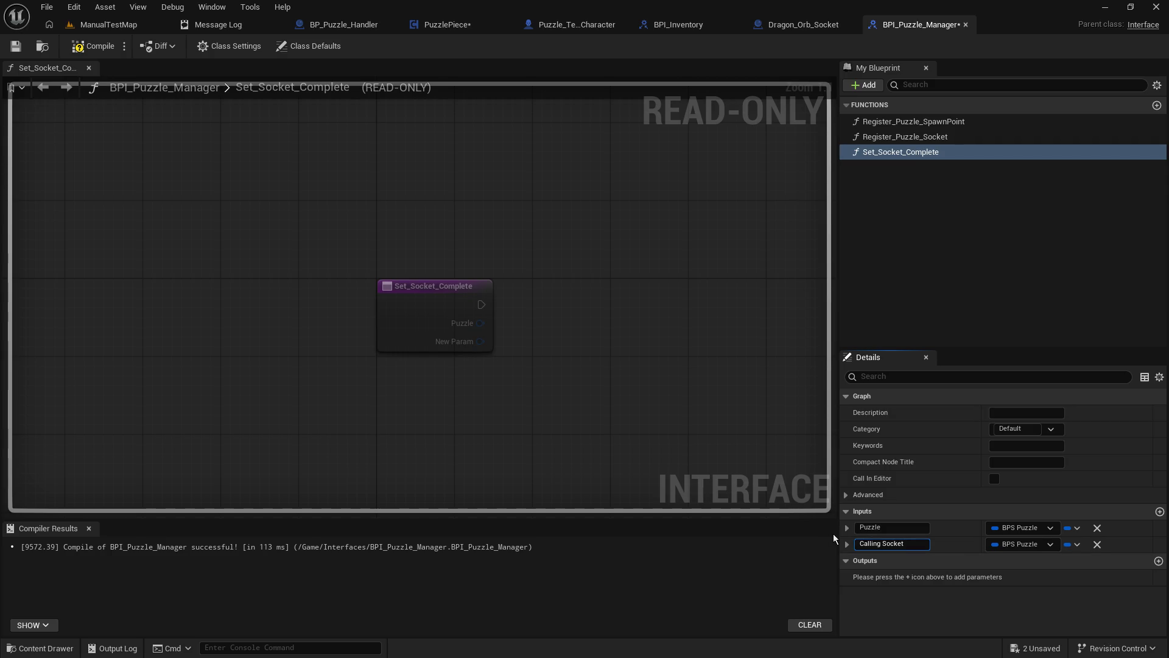
pyautogui.press('Return')
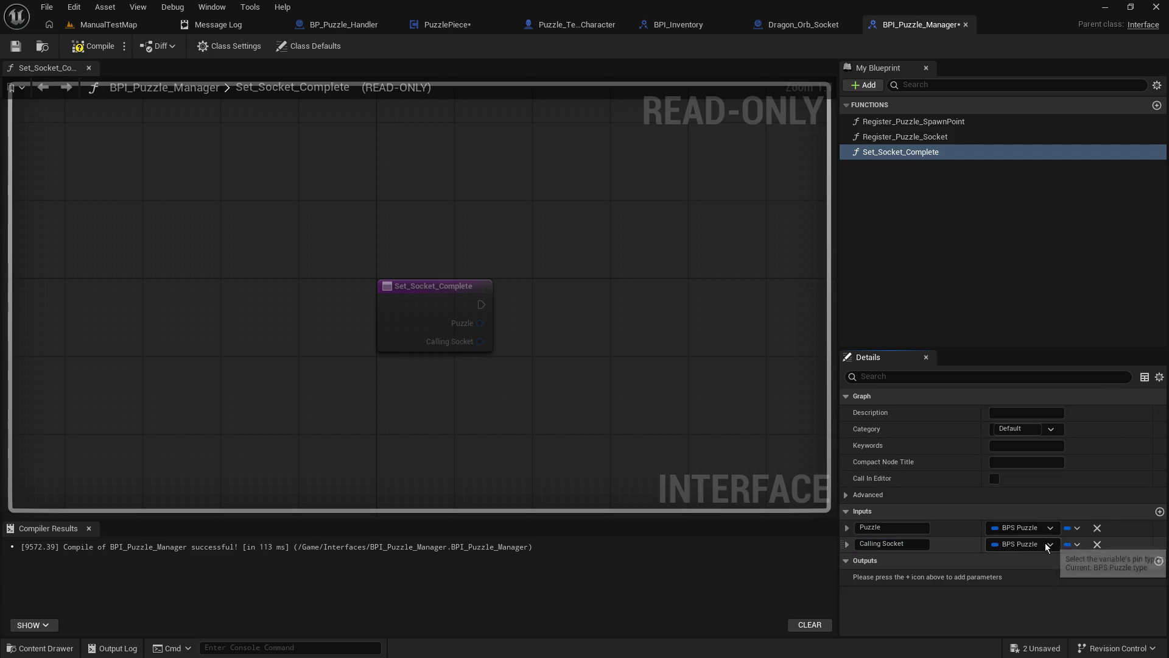
pyautogui.click(1046, 543)
pyautogui.write('b')
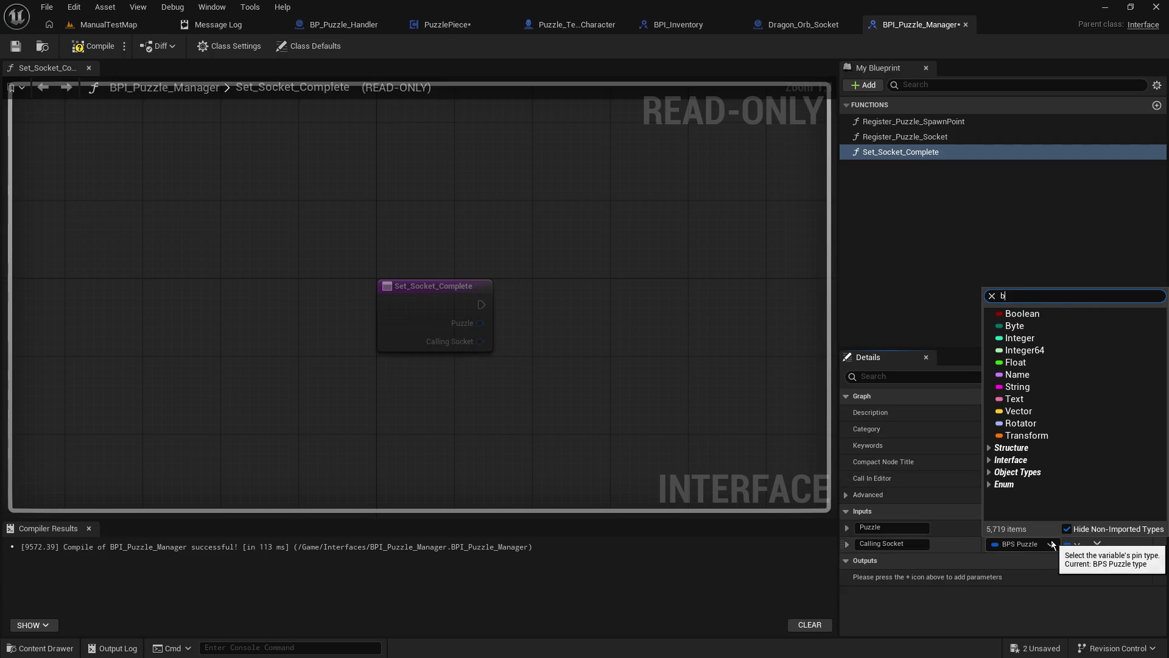
pyautogui.write('pi inter')
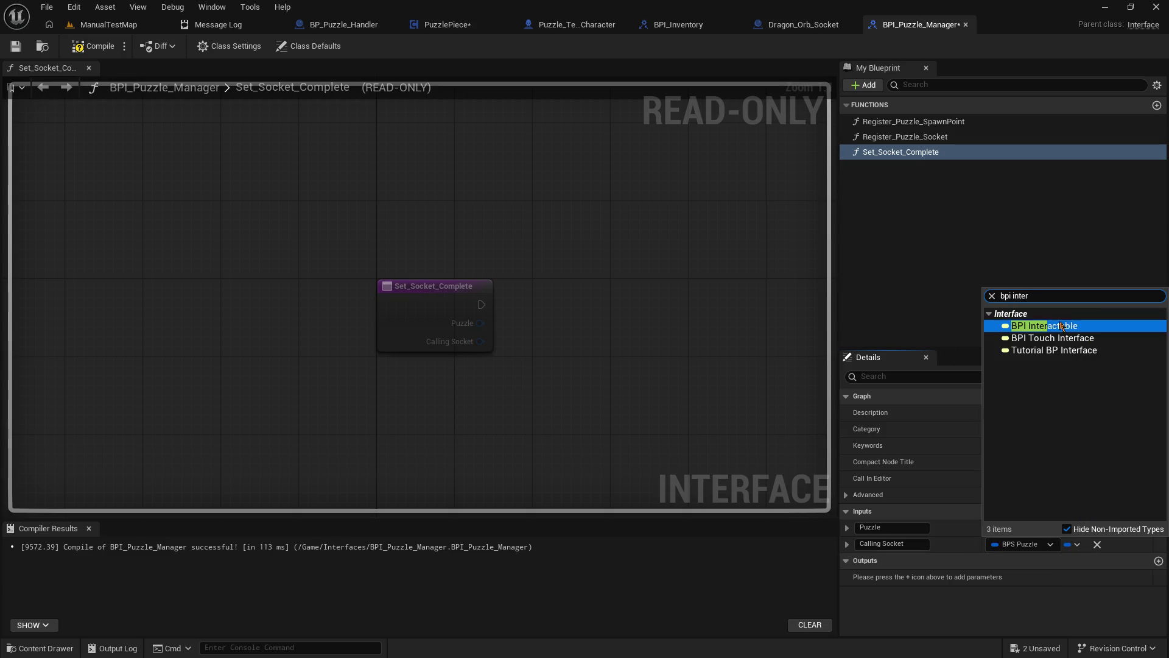
pyautogui.click(1054, 329)
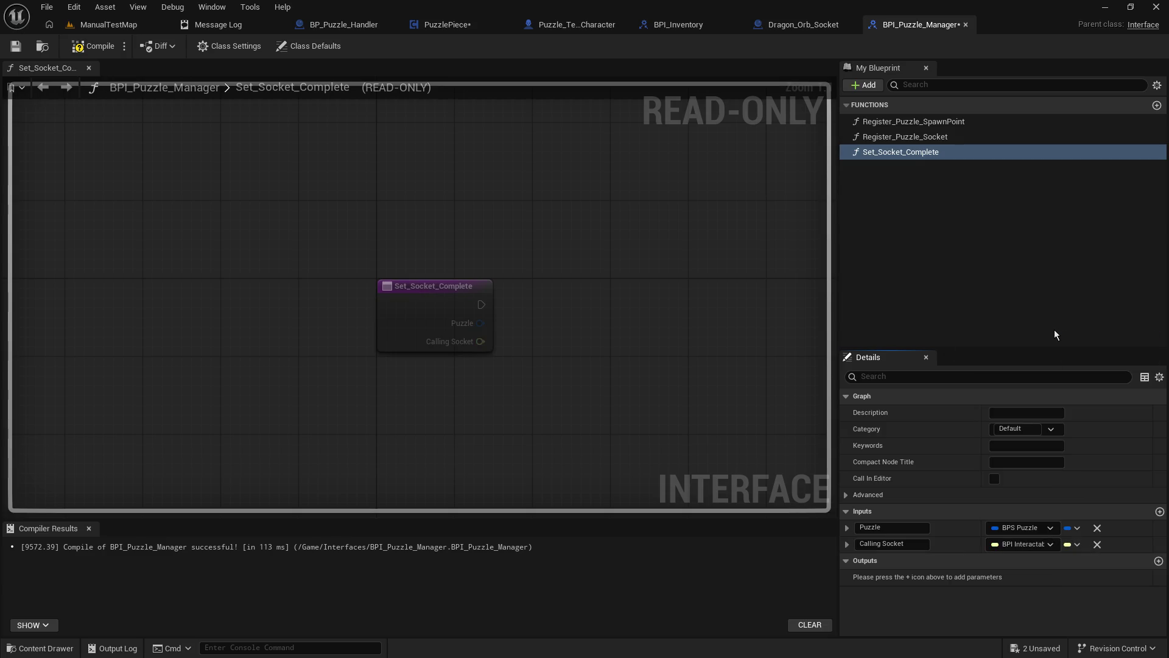
pyautogui.click(16, 47)
pyautogui.click(95, 46)
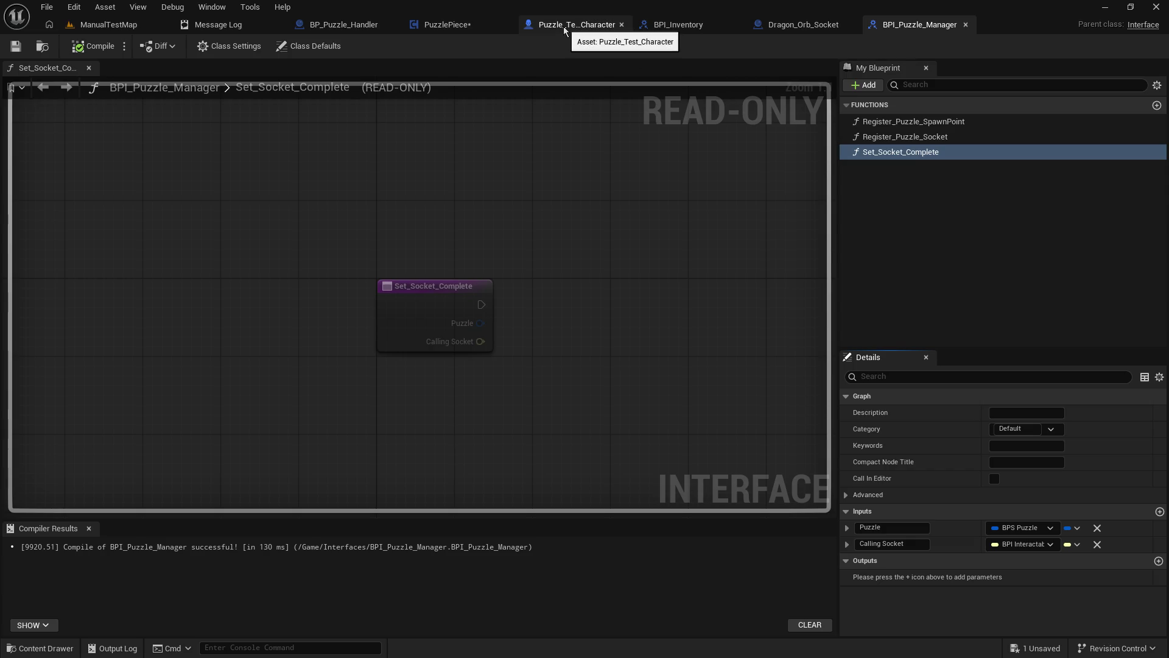
pyautogui.click(444, 24)
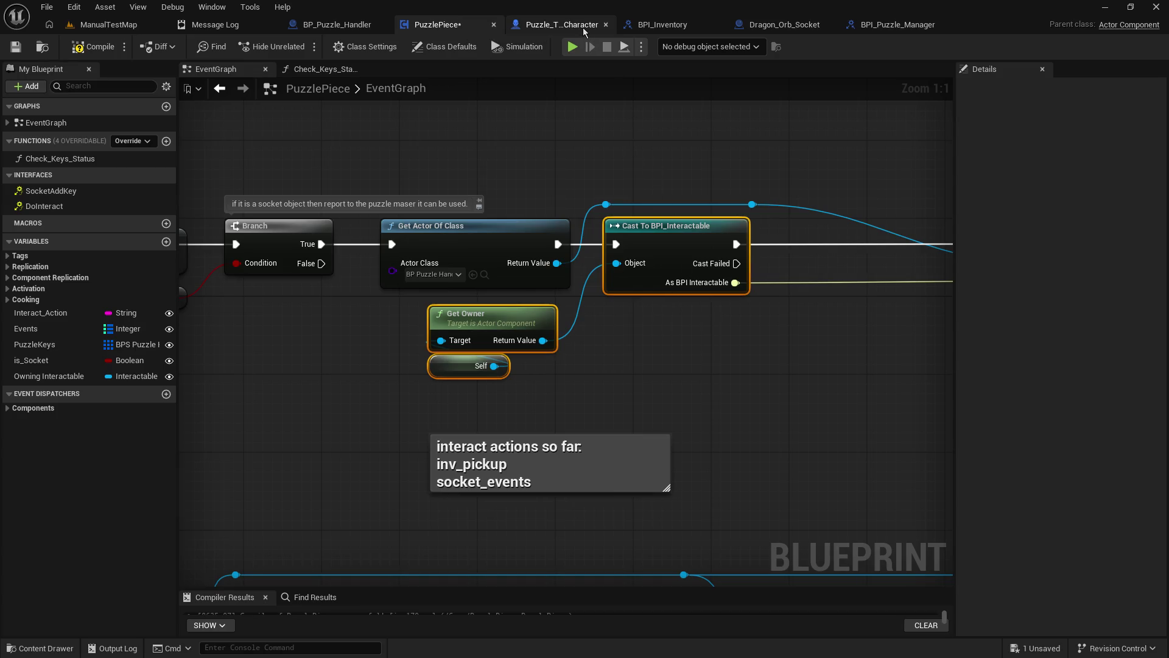
pyautogui.click(336, 24)
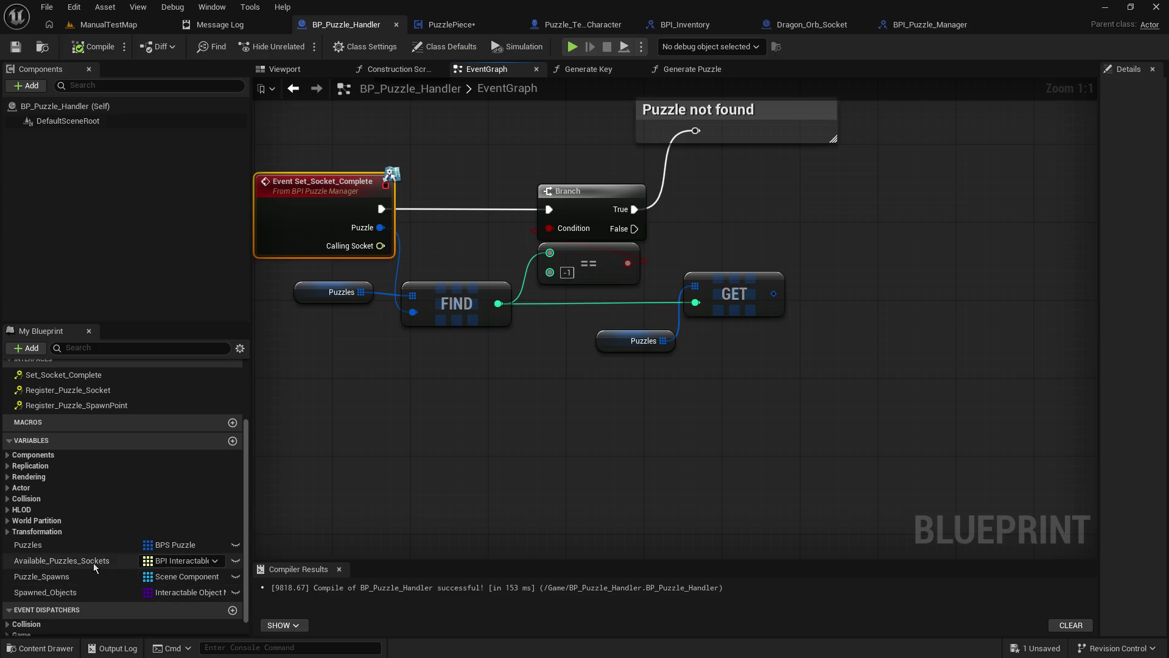
pyautogui.moveTo(61, 560)
pyautogui.mouseDown()
pyautogui.moveTo(765, 366)
pyautogui.moveTo(312, 488)
pyautogui.moveTo(152, 561)
pyautogui.mouseUp()
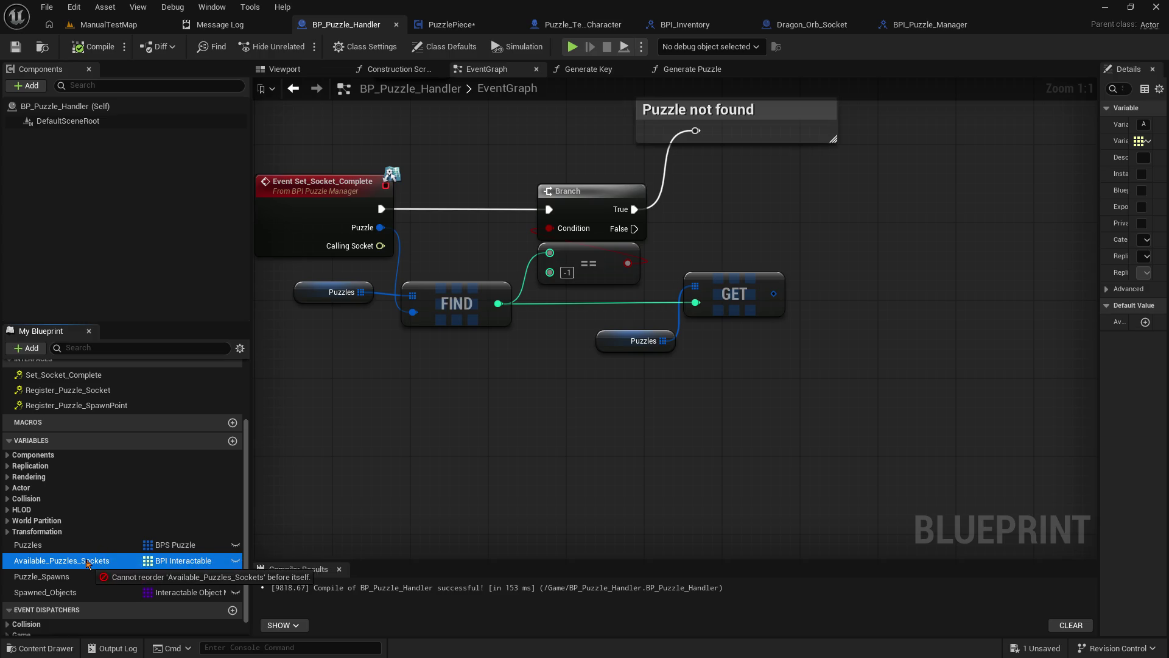
pyautogui.scroll(-1, 121, 515)
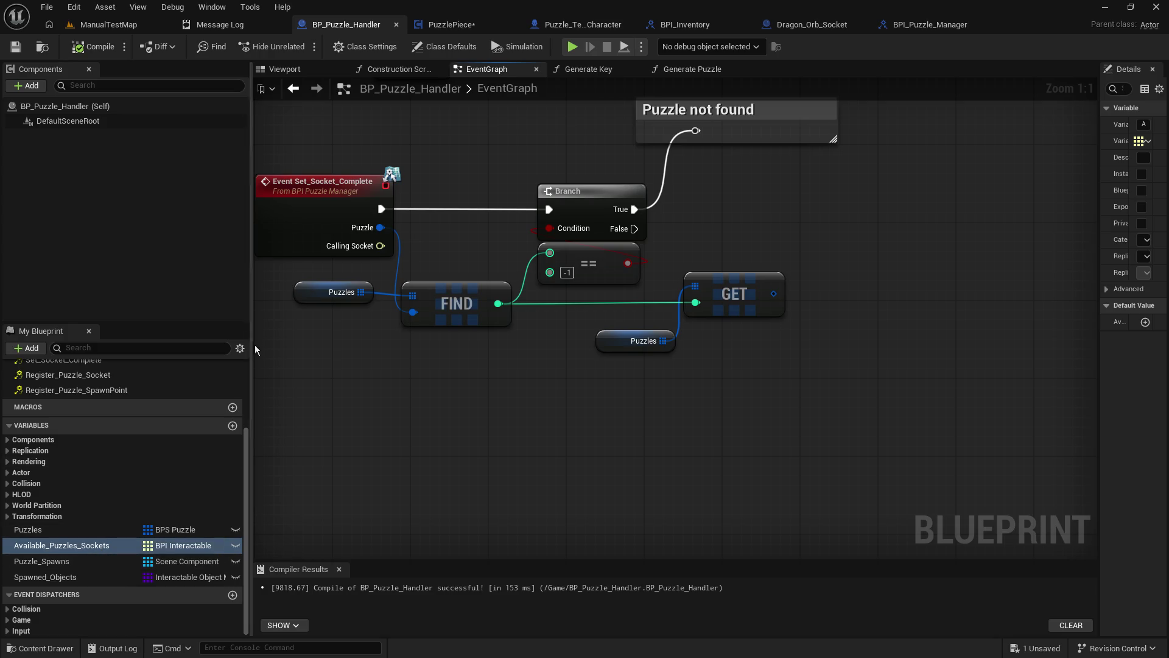
pyautogui.click(295, 248)
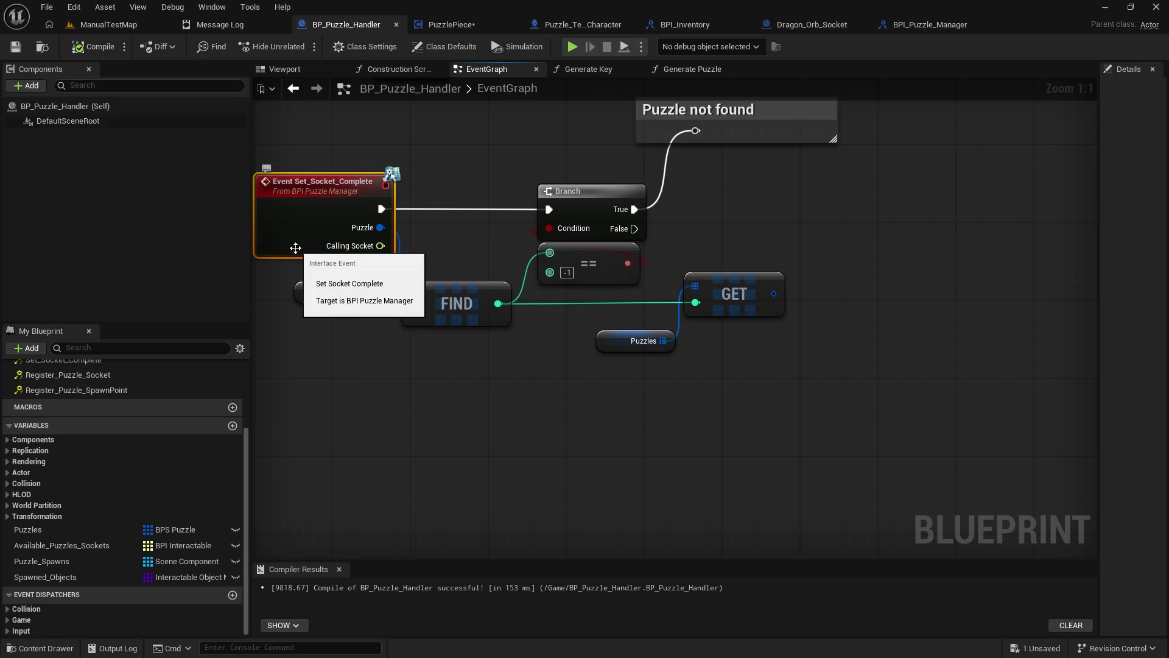
pyautogui.click(938, 28)
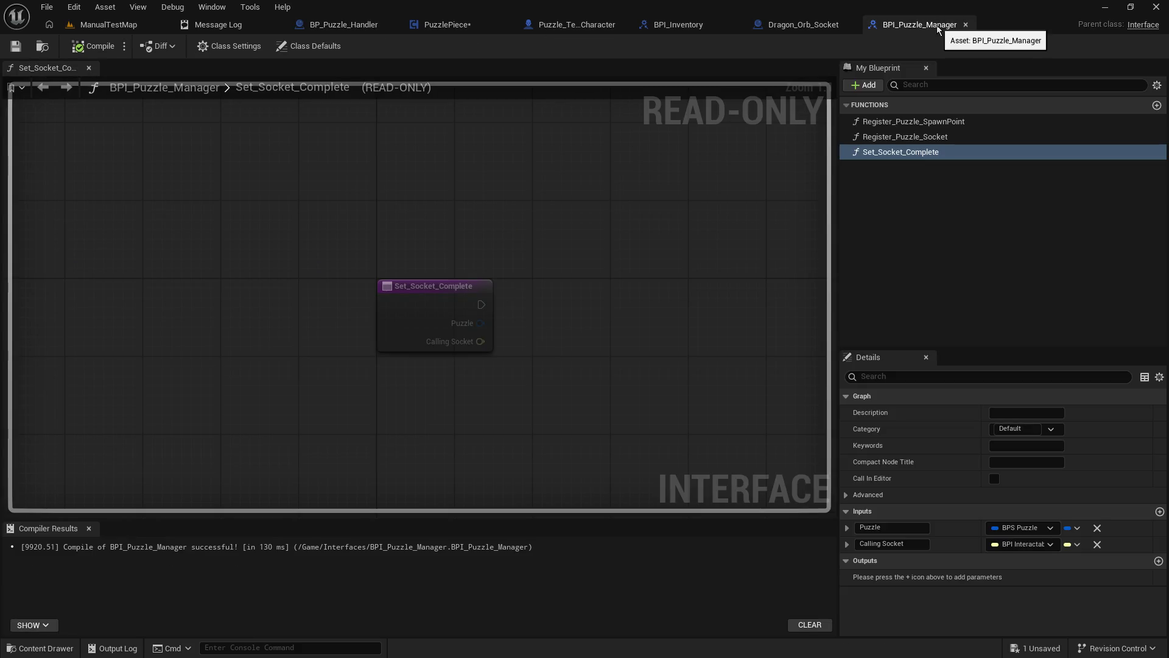
# Step: Change the Calling Socket input's type to a Puzzle Piece object reference
pyautogui.click(1035, 544)
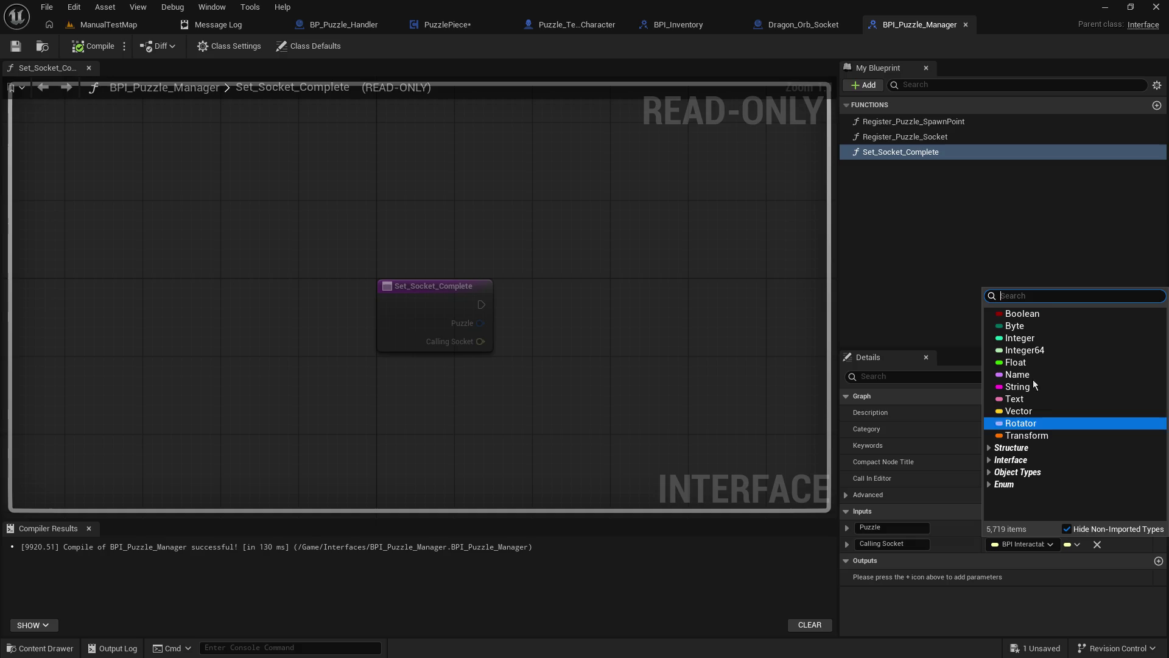
pyautogui.write('puzzl')
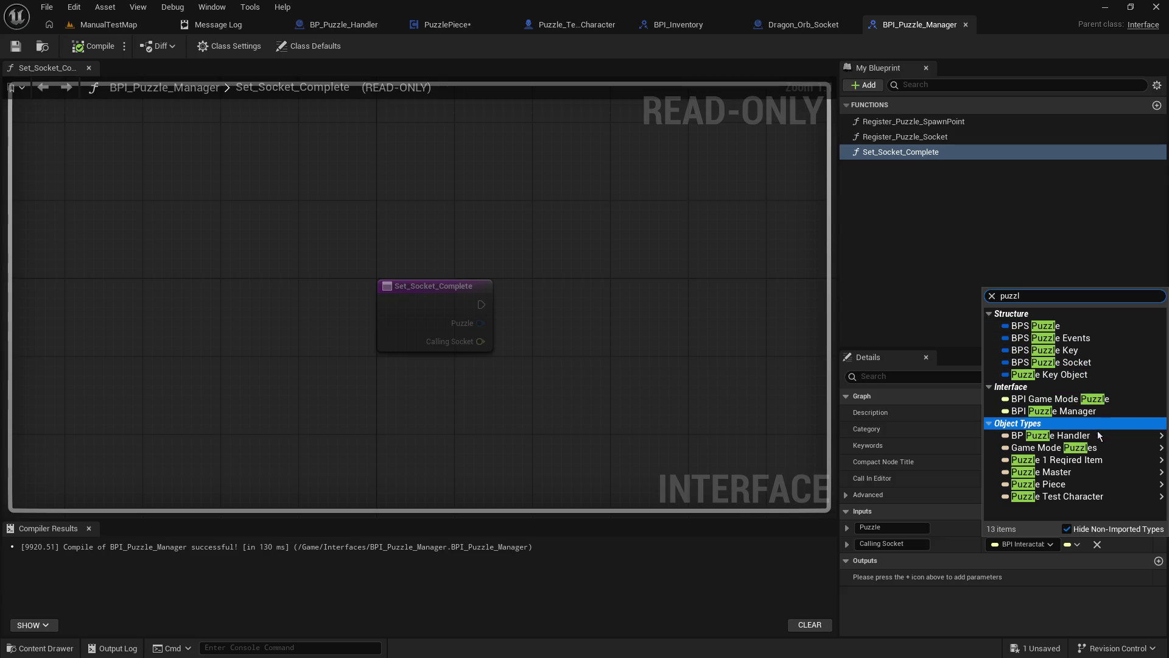
pyautogui.moveTo(1090, 496)
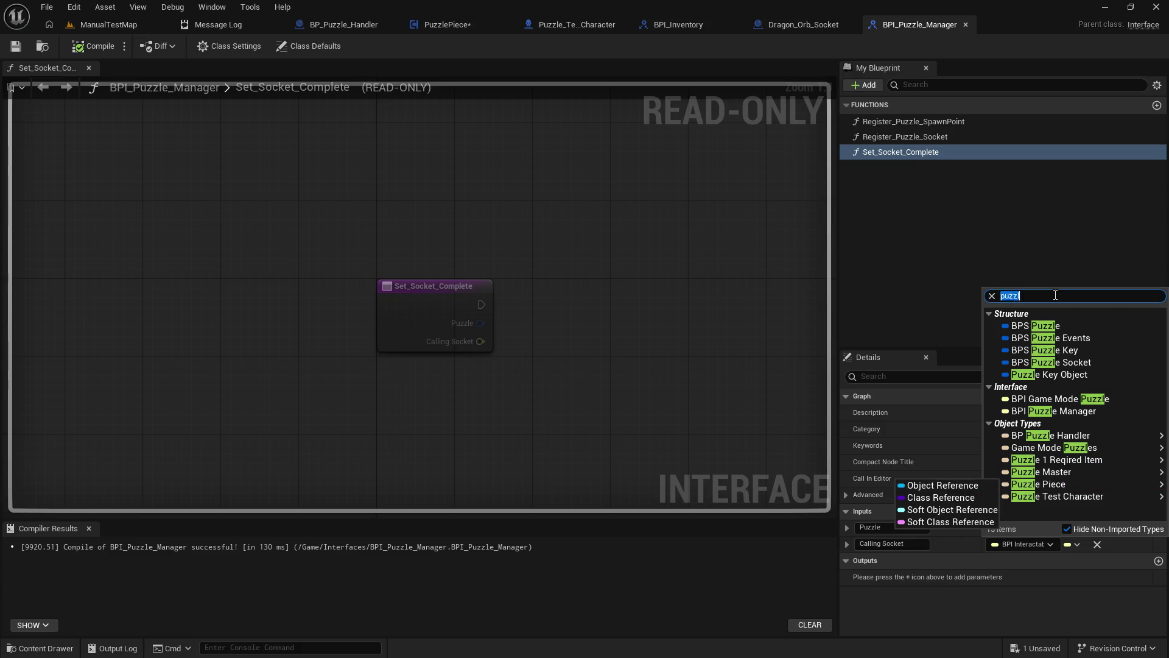
pyautogui.write('e')
pyautogui.scroll(-5, 1058, 360)
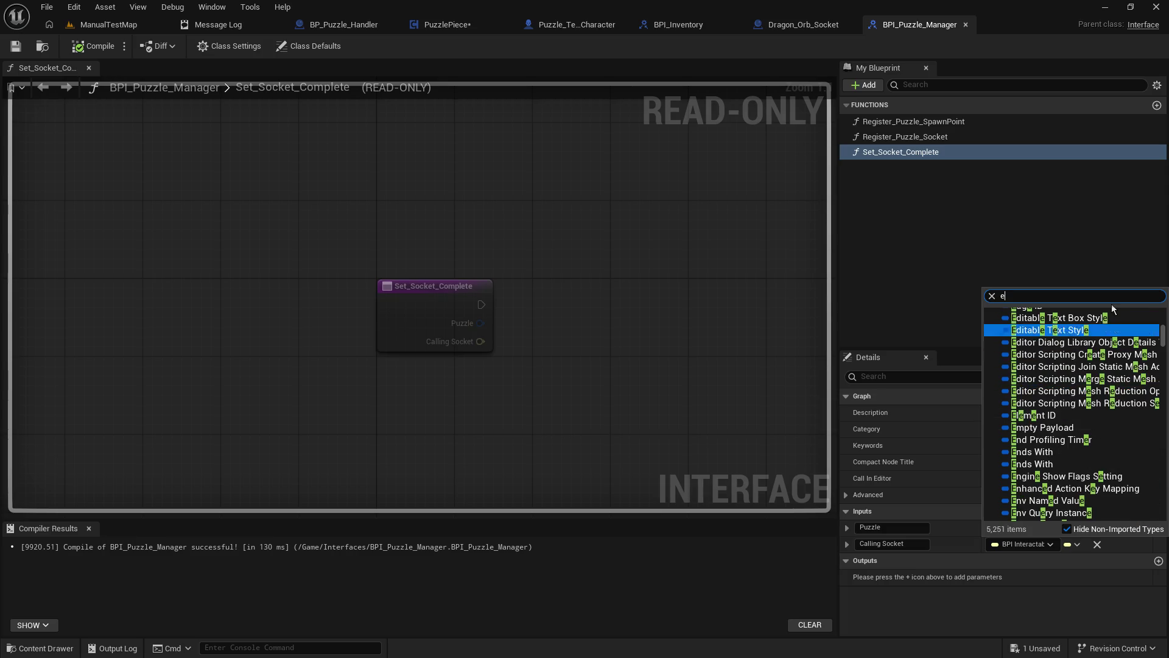
pyautogui.write('puzzlep')
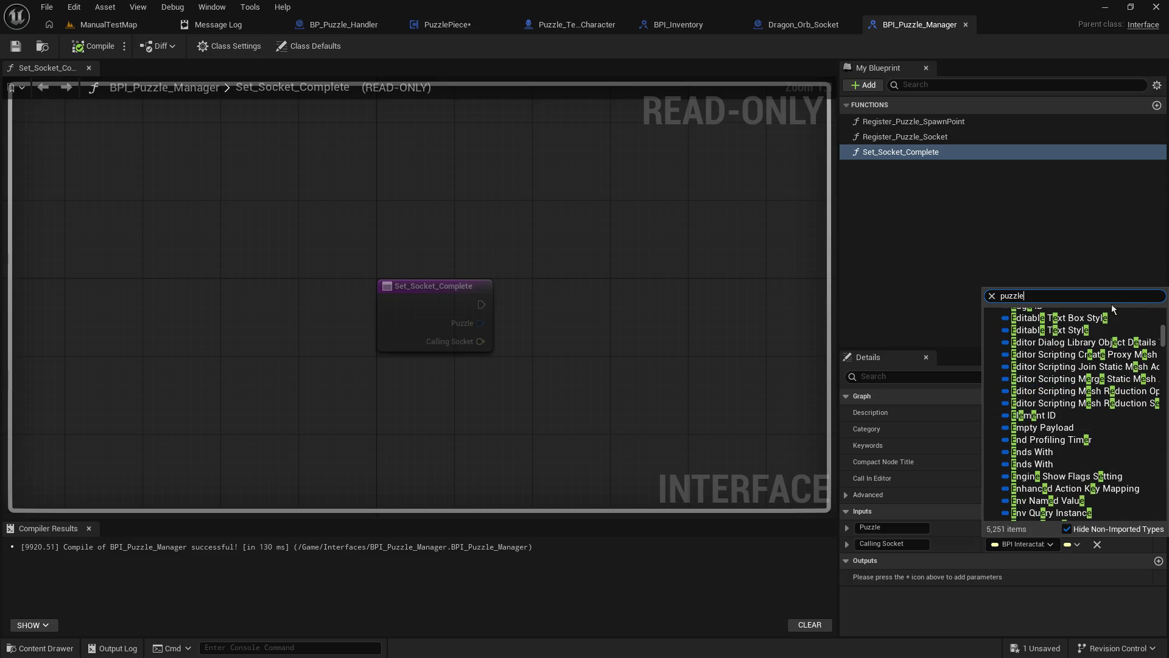
pyautogui.moveTo(1055, 329)
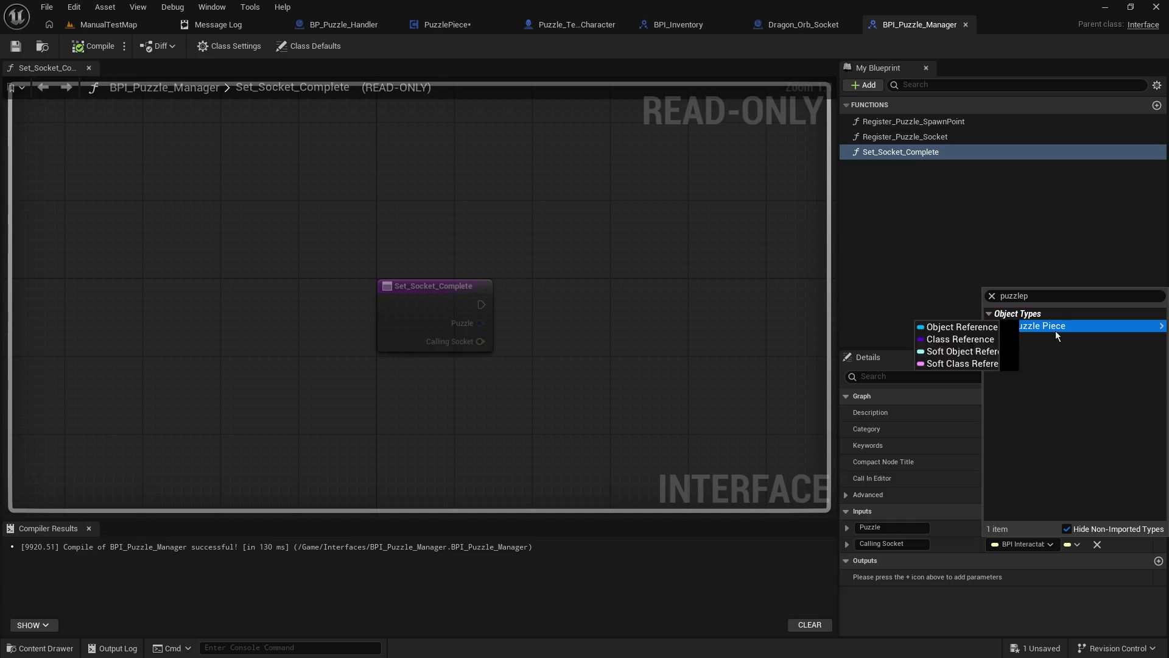
pyautogui.click(971, 327)
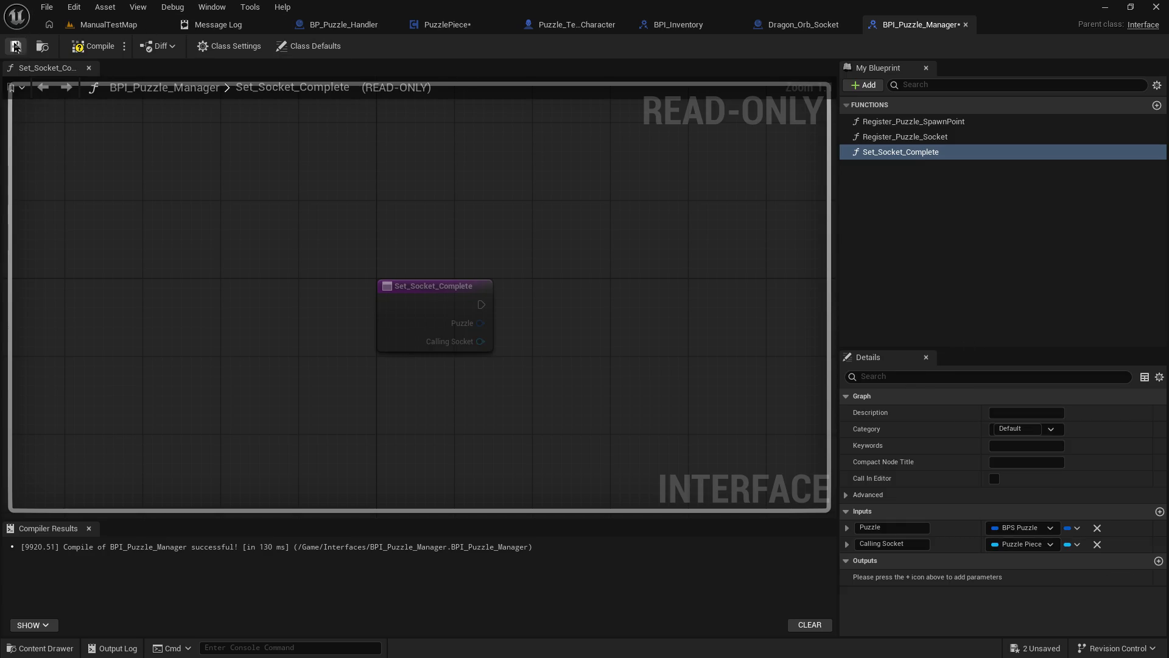
# Step: Save and compile BPI_Puzzle_Manager, then return to BP_Puzzle_Handler
pyautogui.click(16, 46)
pyautogui.click(78, 49)
pyautogui.click(366, 26)
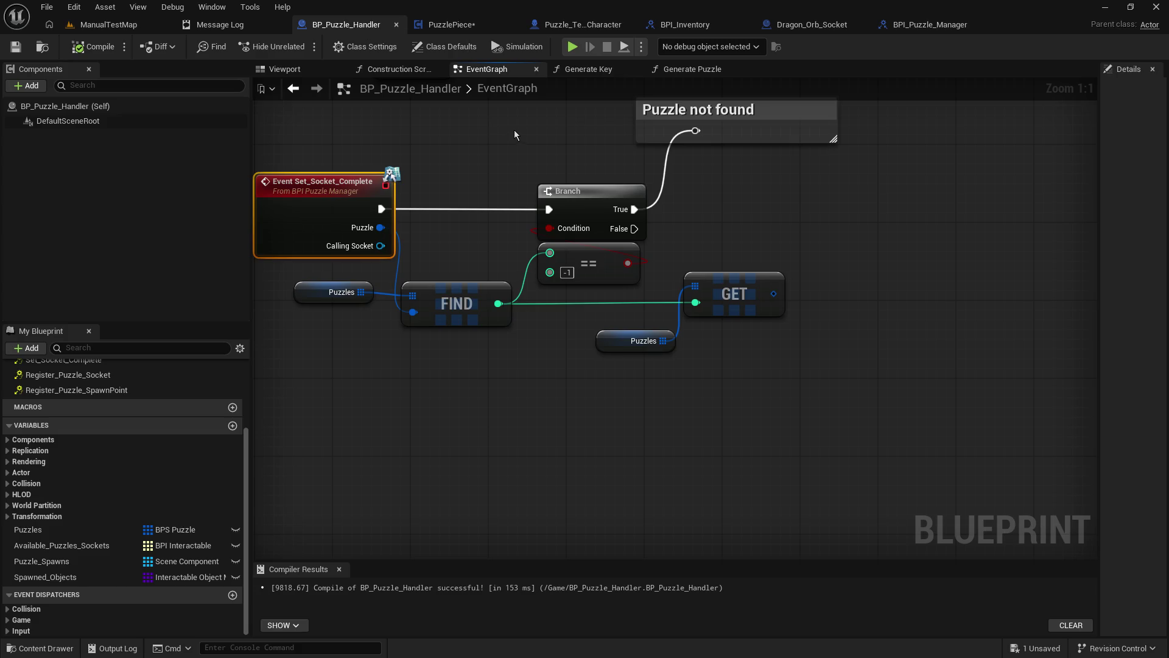
# Step: Show the Generate Puzzle graph, panning to the Set Actor Scale 3D and SpawnActor nodes
pyautogui.click(685, 69)
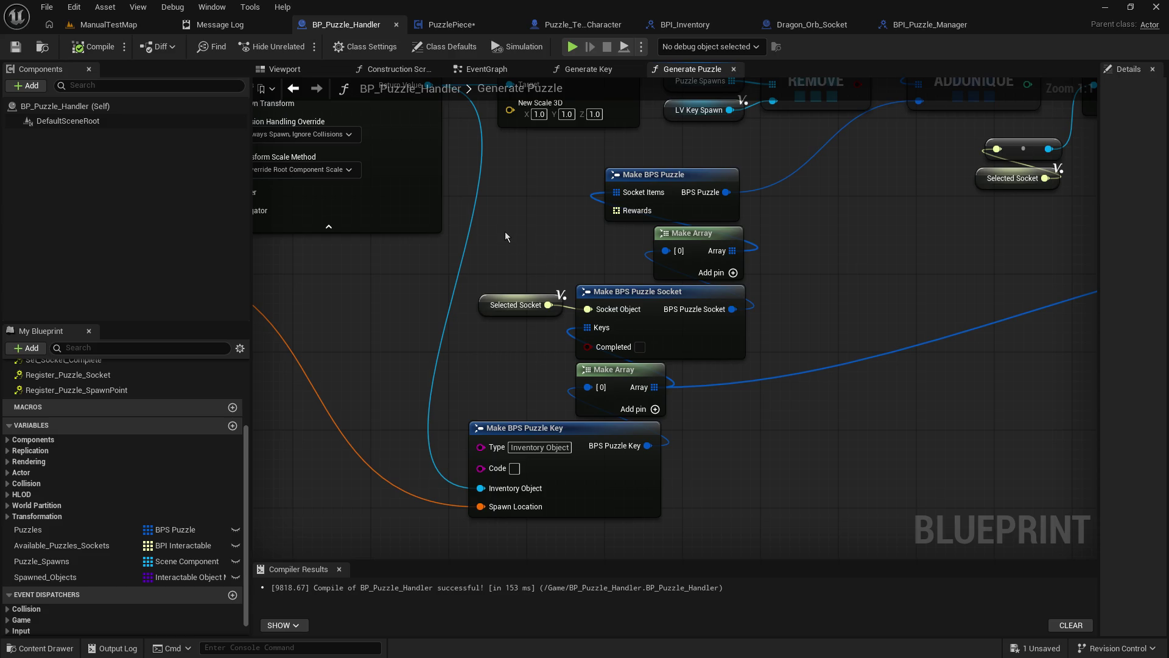
pyautogui.moveTo(505, 231); pyautogui.dragTo(492, 299)
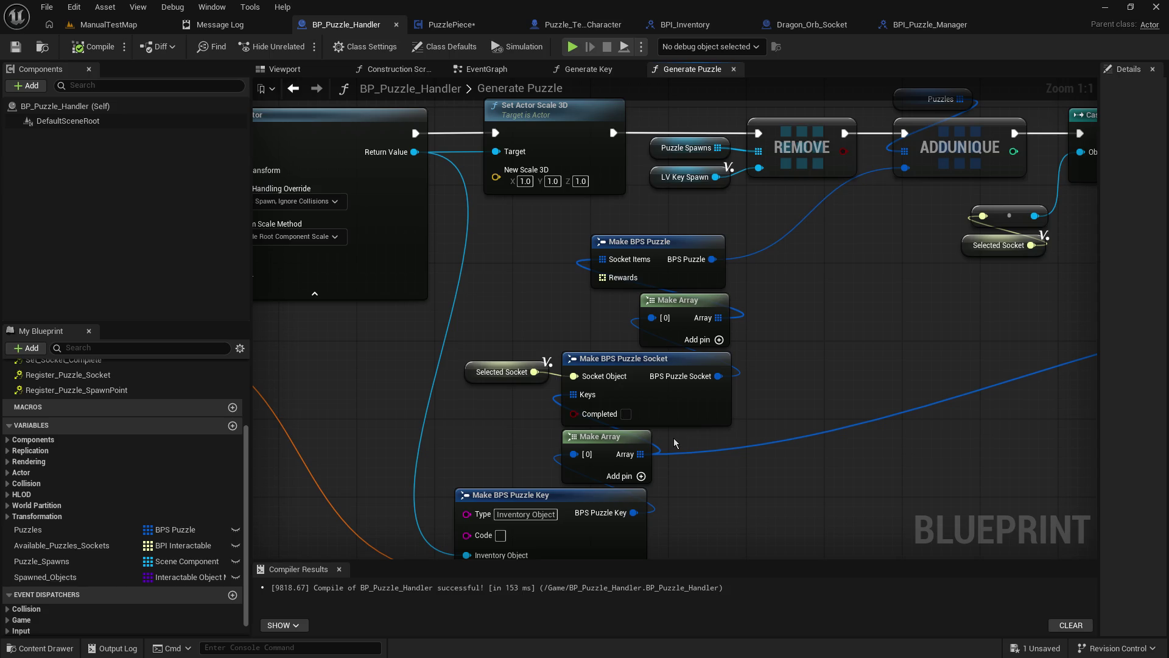
pyautogui.moveTo(837, 359)
pyautogui.mouseDown()
pyautogui.moveTo(915, 349)
pyautogui.moveTo(911, 323)
pyautogui.mouseUp()
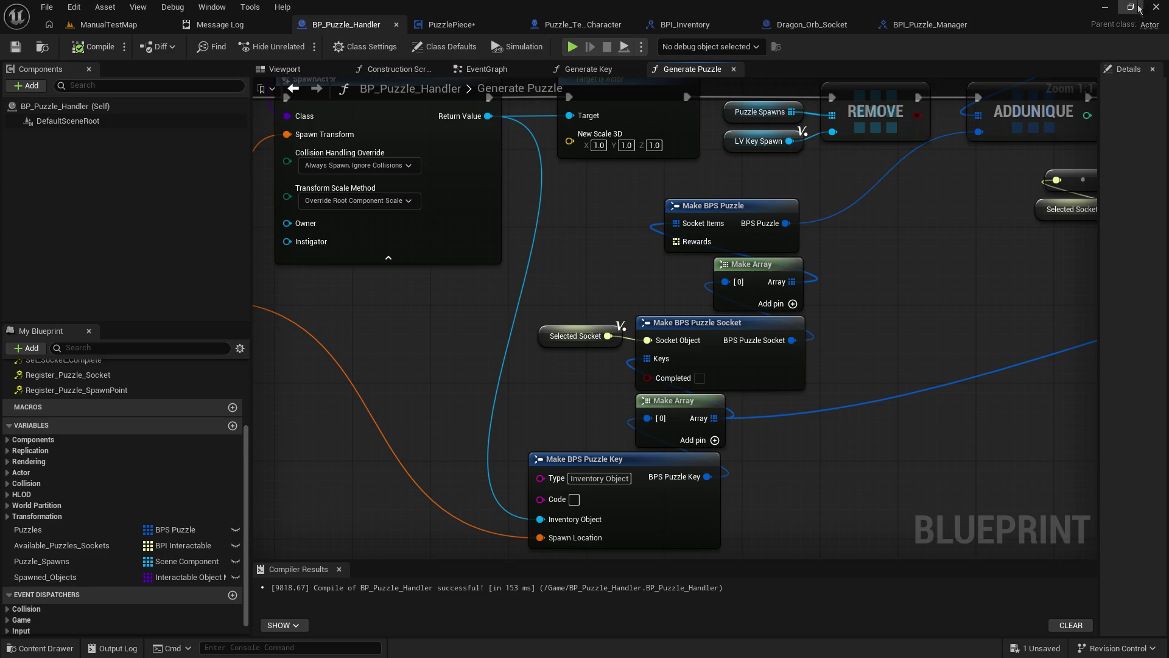
# Step: Add a comment: 'Need to adjust the 'puzzle' so that the sockets are a map of socket ref -> Puzzle Key (array)'
pyautogui.moveTo(623, 380); pyautogui.dragTo(682, 357)
pyautogui.write('c')
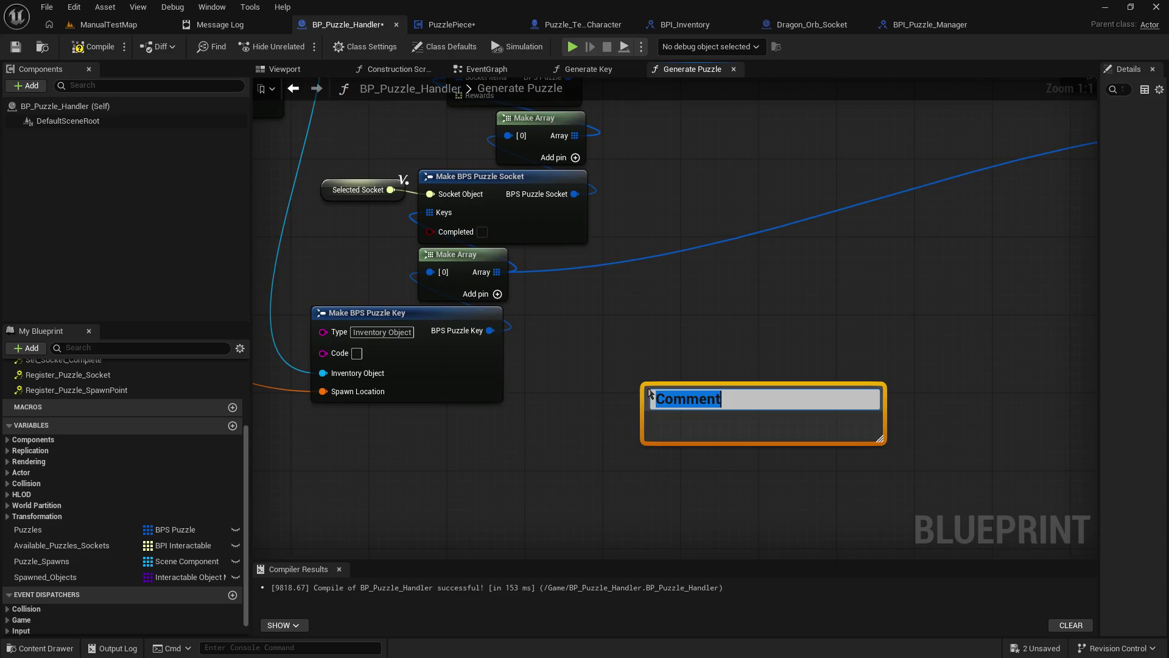
pyautogui.write('Need to adjust ')
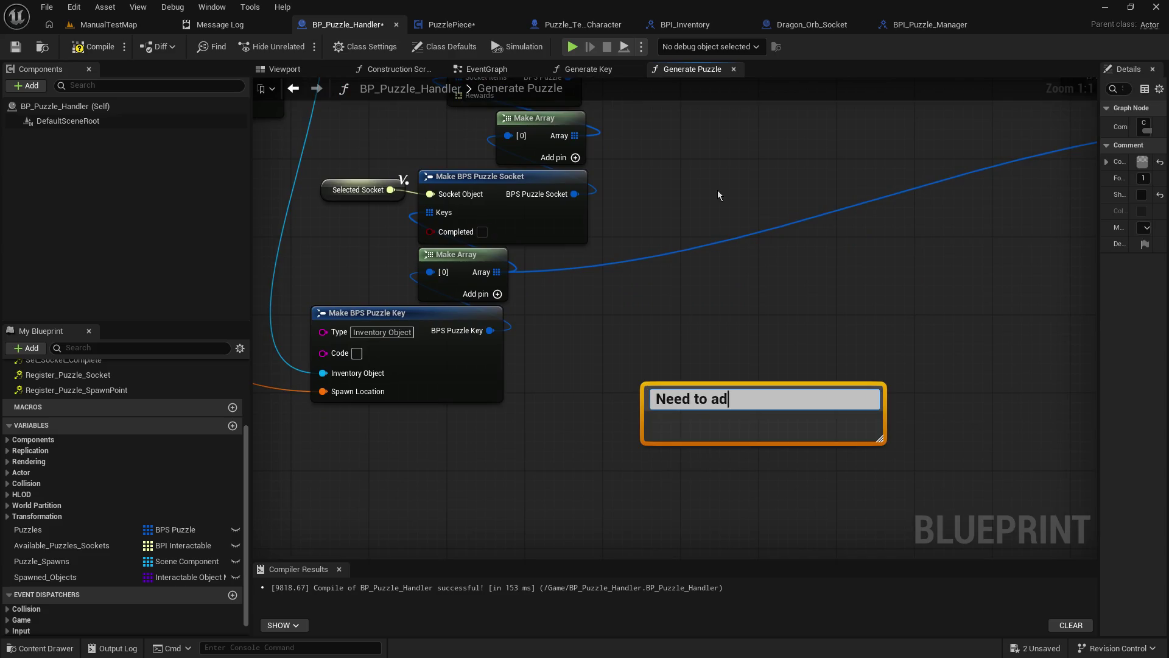
pyautogui.write("the 'puzzle' to")
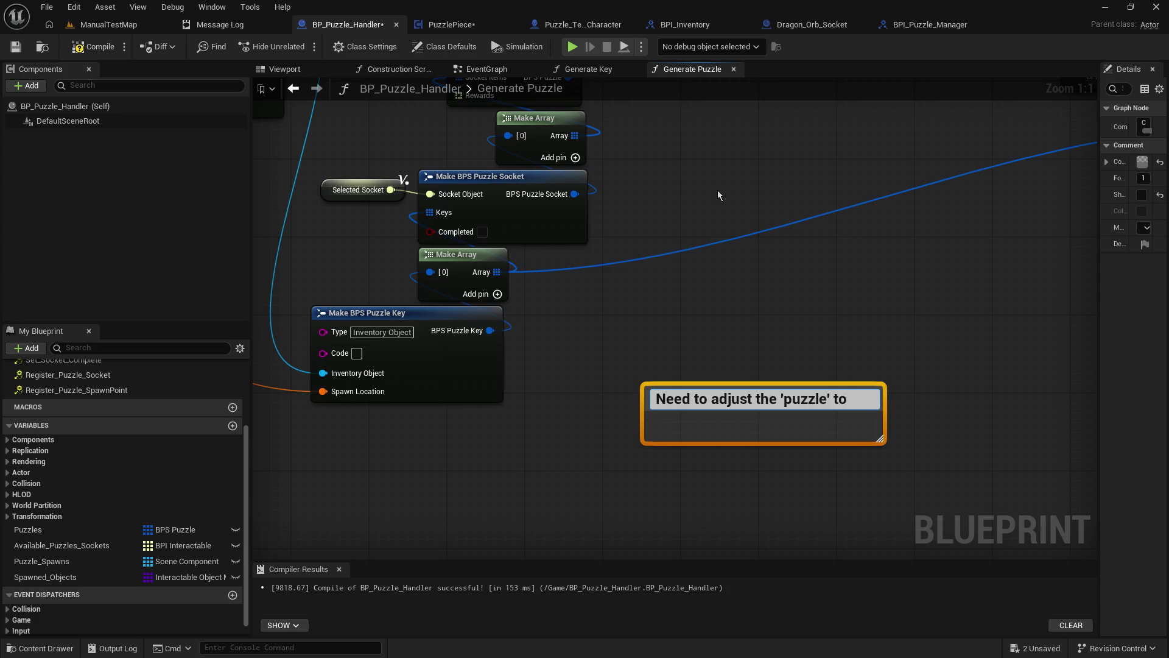
pyautogui.press('BackSpace')
pyautogui.press('BackSpace')
pyautogui.write('so that')
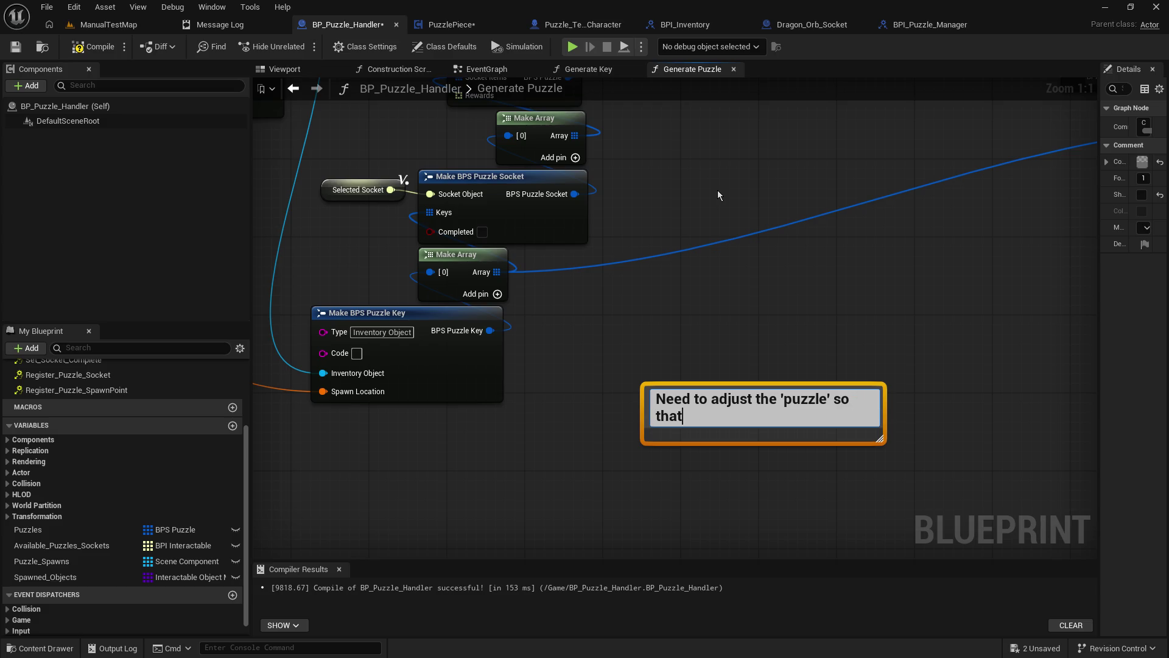
pyautogui.write(' the sockets a')
pyautogui.write('re a map ')
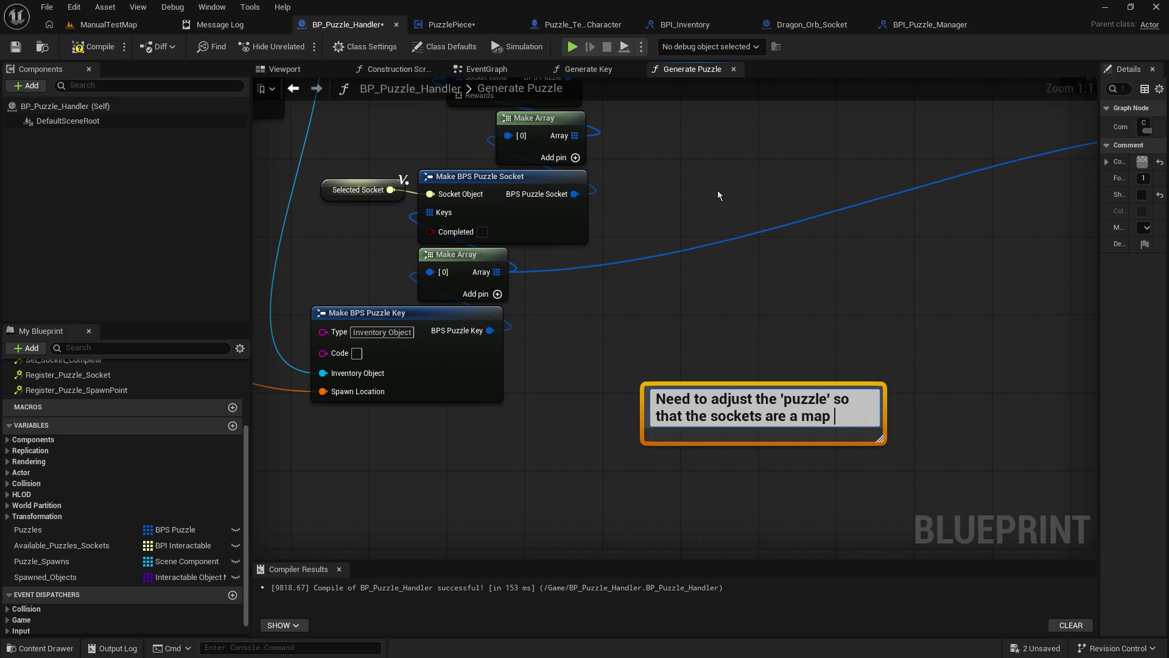
pyautogui.write('of sock')
pyautogui.write('ets -> ket')
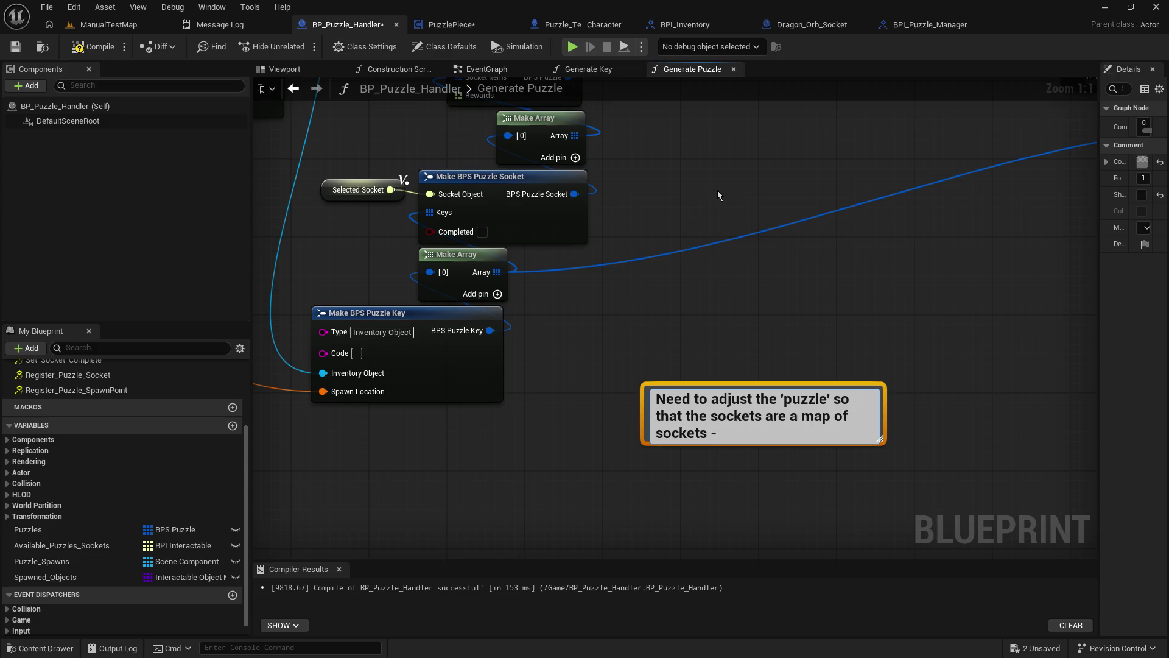
pyautogui.press('BackSpace')
pyautogui.write('s')
pyautogui.write(' -> key (array)')
pyautogui.press('Left')
pyautogui.press('Left')
pyautogui.press('Left')
pyautogui.write('Puzzle')
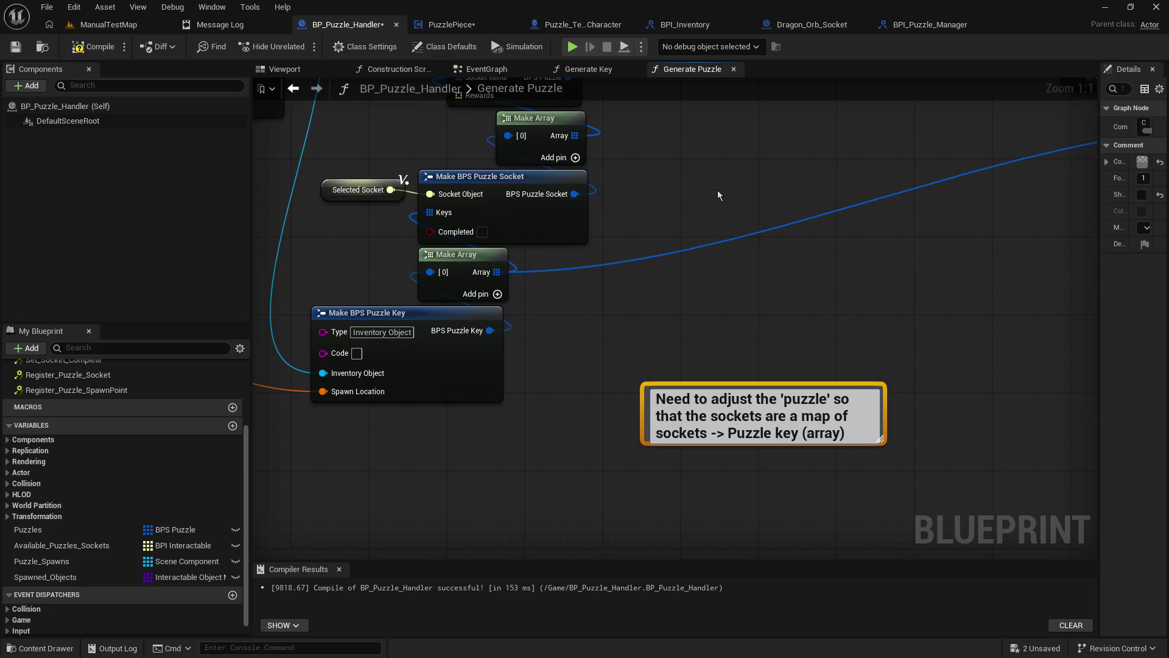
pyautogui.press('Delete')
pyautogui.write('K')
pyautogui.press('BackSpace')
pyautogui.write('ref')
pyautogui.press('Return')
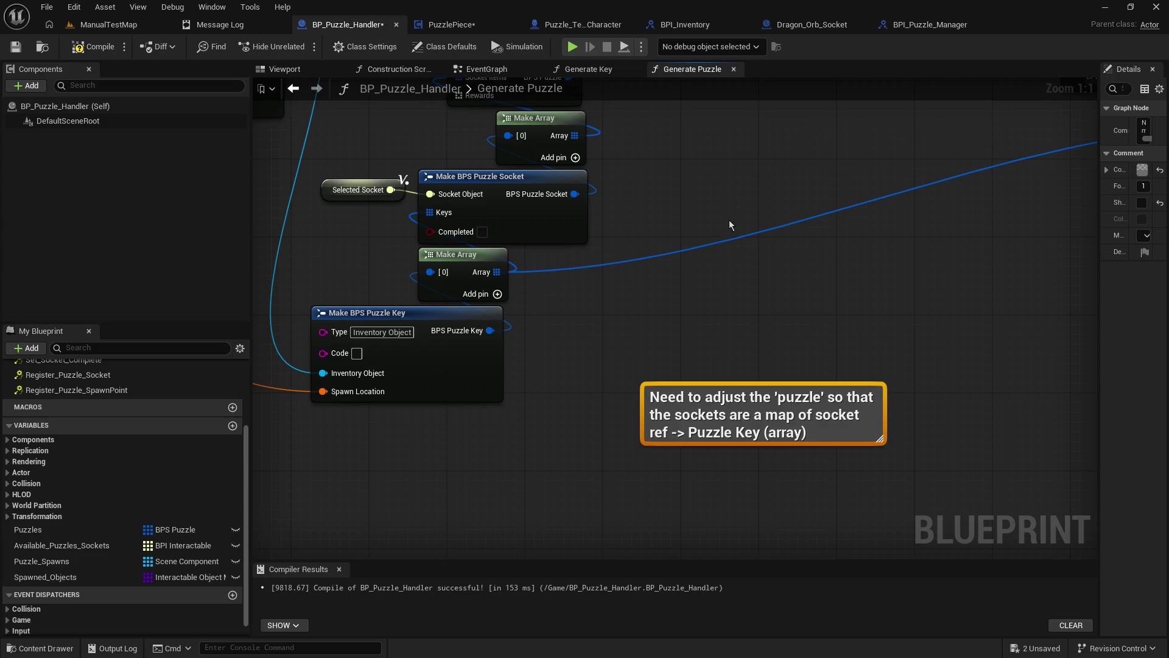
# Step: Enlarge the comment box and remove the extra space between 'of' and 'socket'
pyautogui.moveTo(642, 386); pyautogui.dragTo(564, 299)
pyautogui.moveTo(879, 439)
pyautogui.mouseDown()
pyautogui.moveTo(1001, 509)
pyautogui.moveTo(1005, 451)
pyautogui.moveTo(936, 432)
pyautogui.mouseUp()
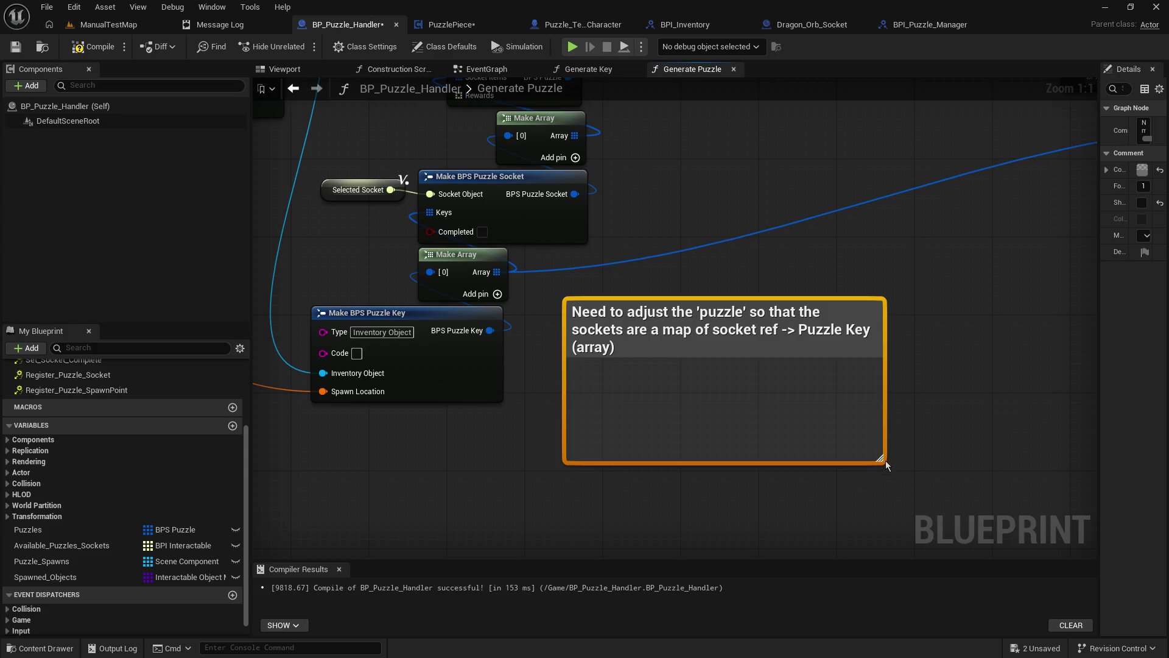
pyautogui.moveTo(879, 458)
pyautogui.mouseDown()
pyautogui.moveTo(1020, 441)
pyautogui.moveTo(970, 433)
pyautogui.mouseUp()
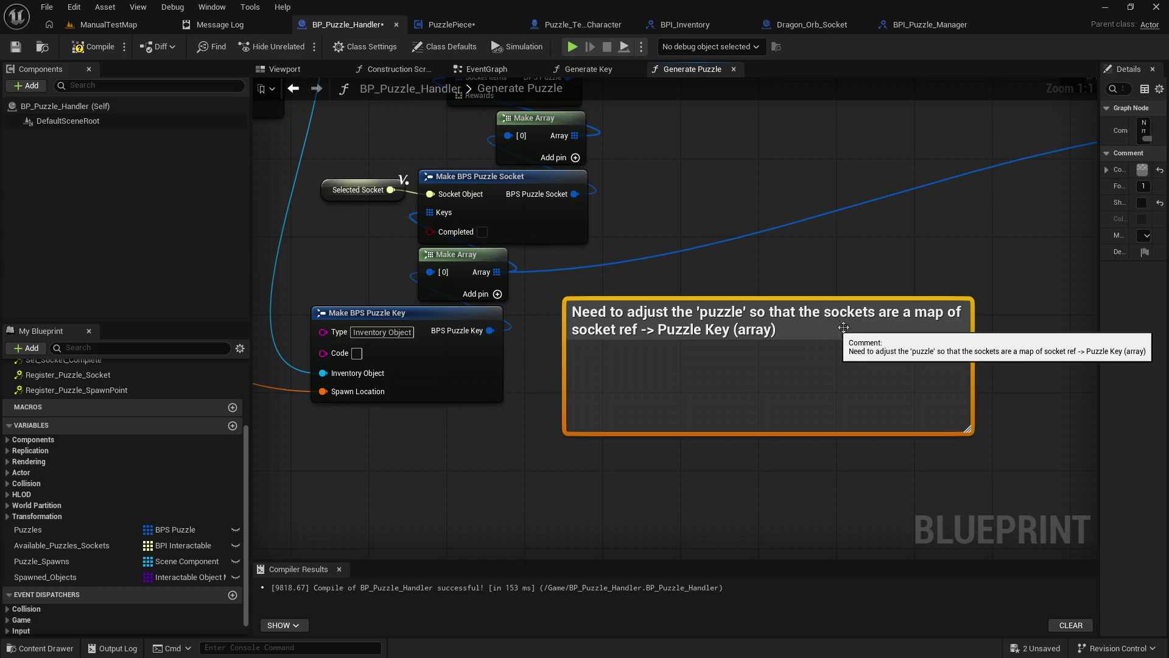
pyautogui.doubleClick(961, 312)
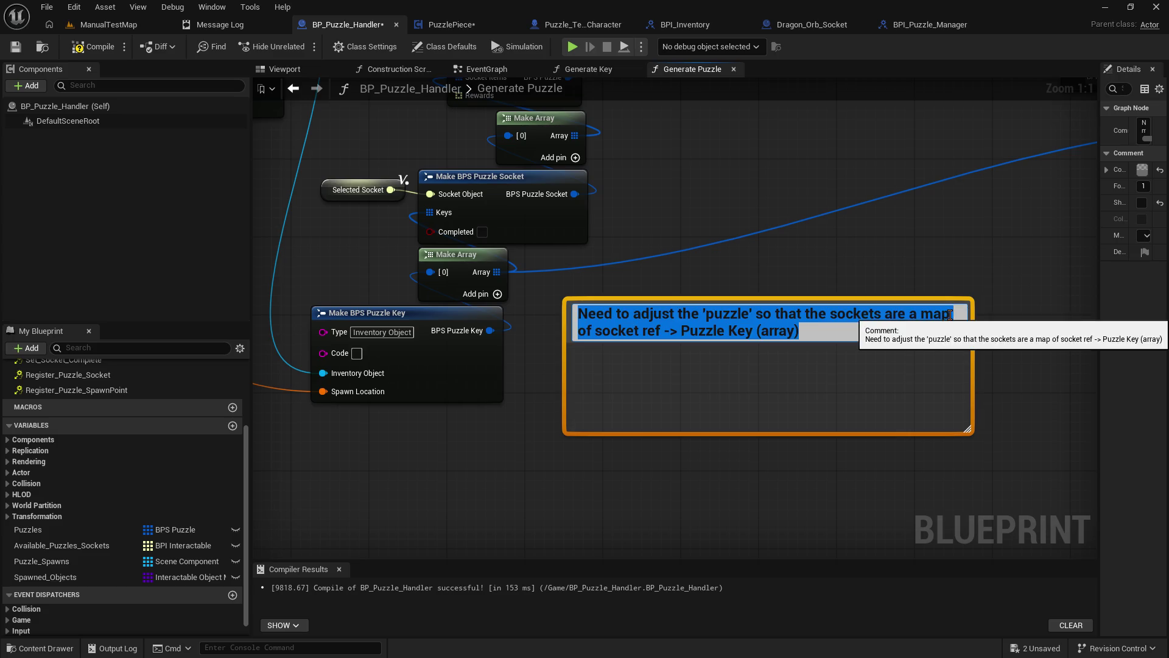
pyautogui.press('End')
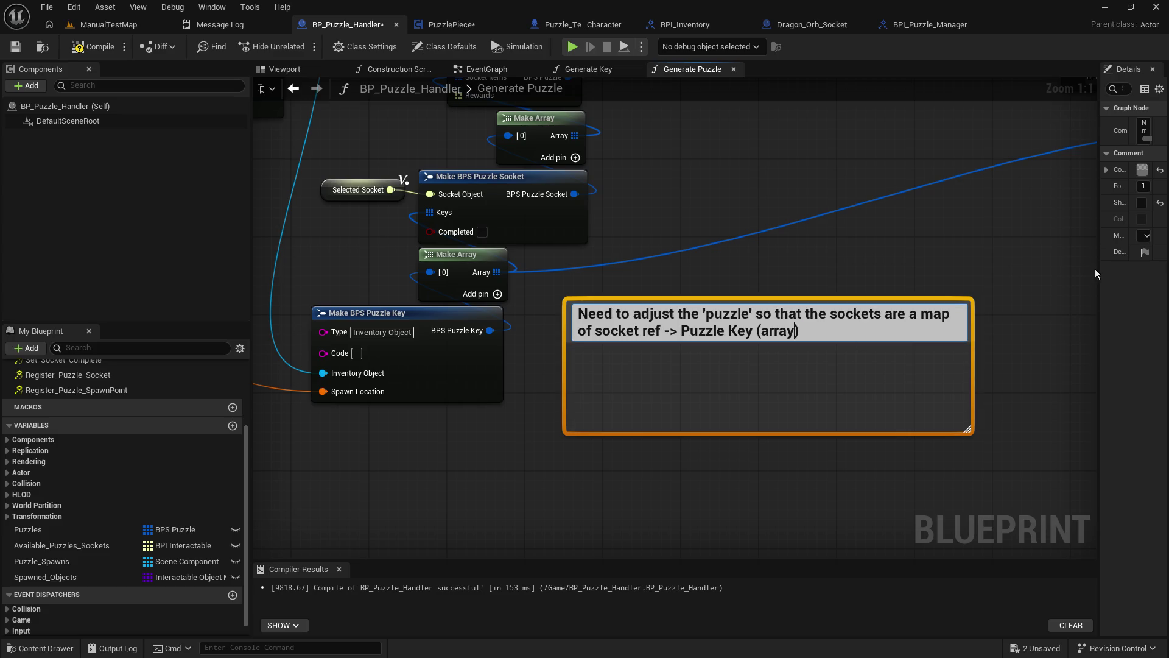
pyautogui.press('BackSpace')
pyautogui.press('Return')
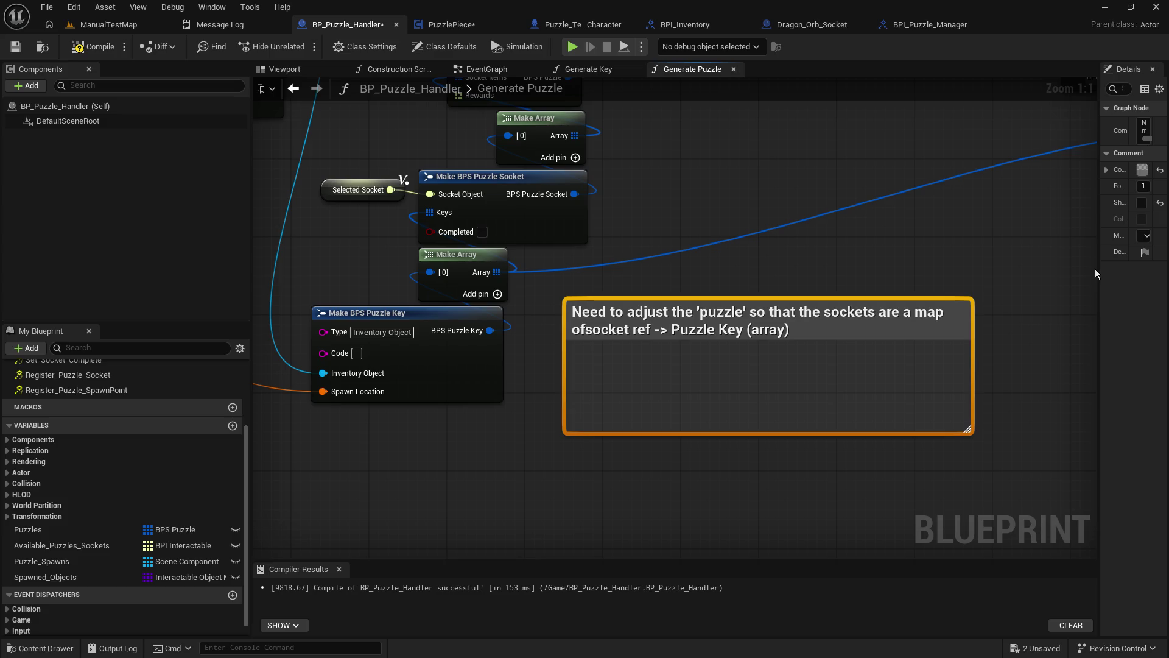
# Step: Rework the comment's line breaks, keeping 'of' on the first line and breaking after 'map'
pyautogui.doubleClick(582, 323)
pyautogui.click(592, 331)
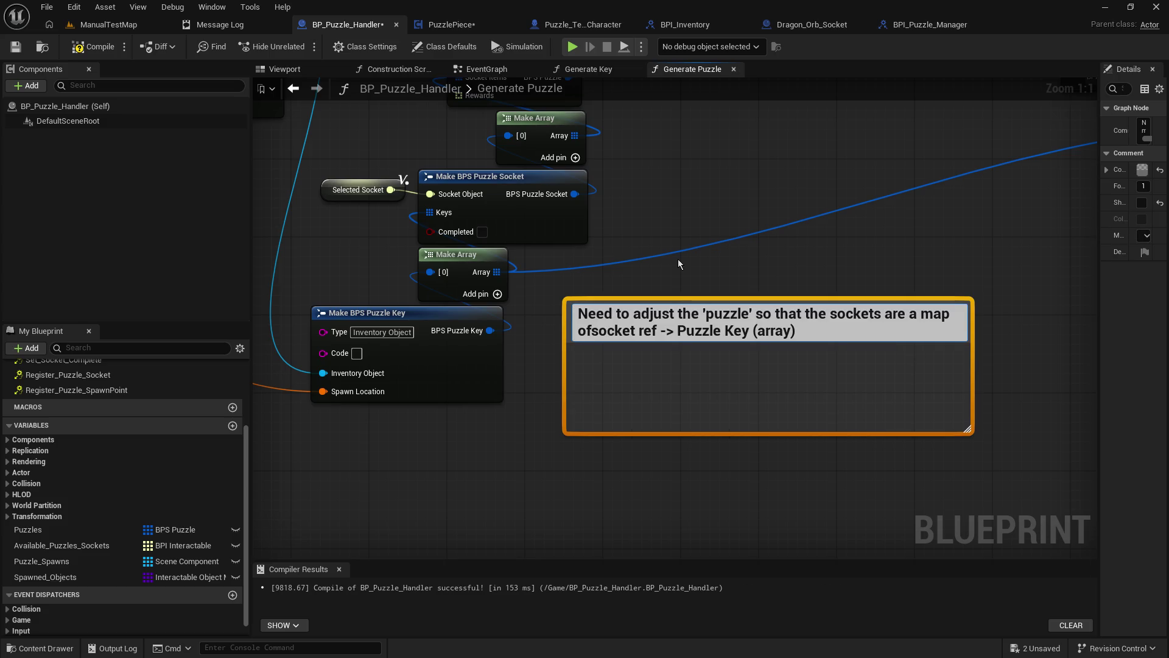
pyautogui.hotkey('shift', 'Return')
pyautogui.press('Return')
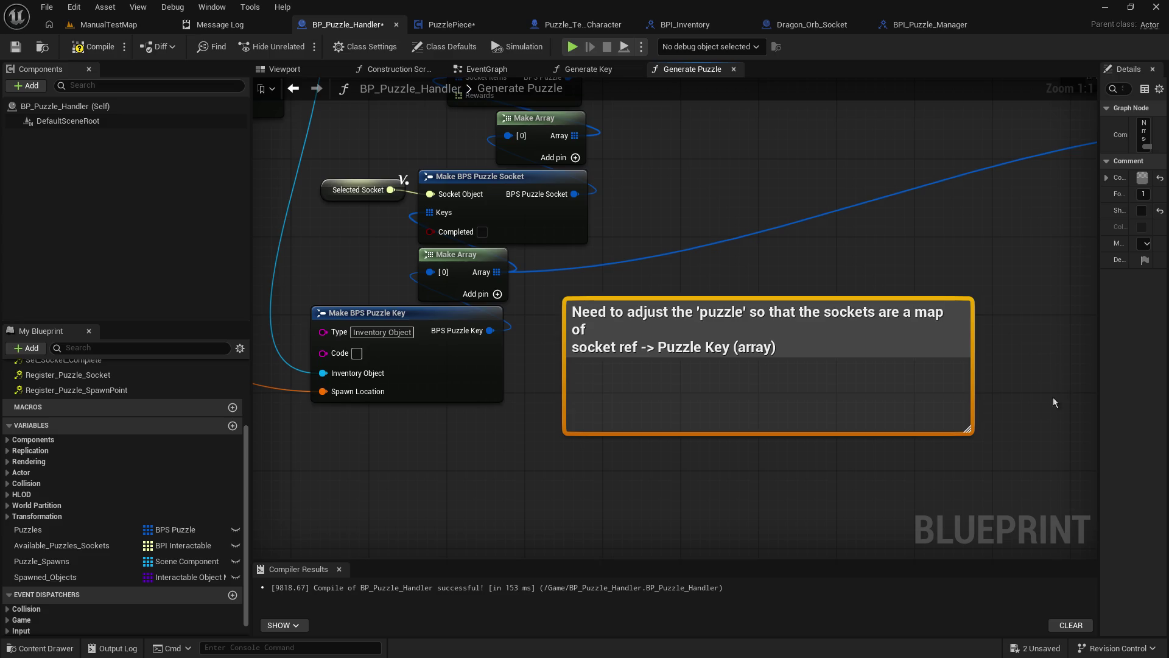
pyautogui.doubleClick(949, 312)
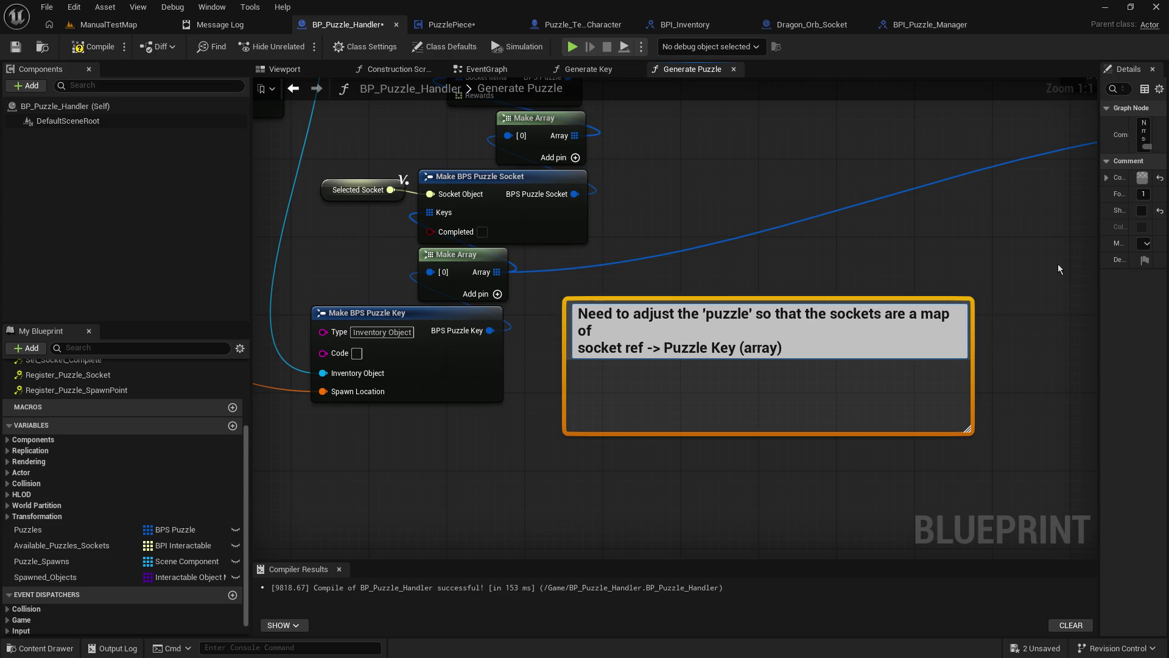
pyautogui.press('Delete')
pyautogui.hotkey('shift', 'Return')
pyautogui.press('Return')
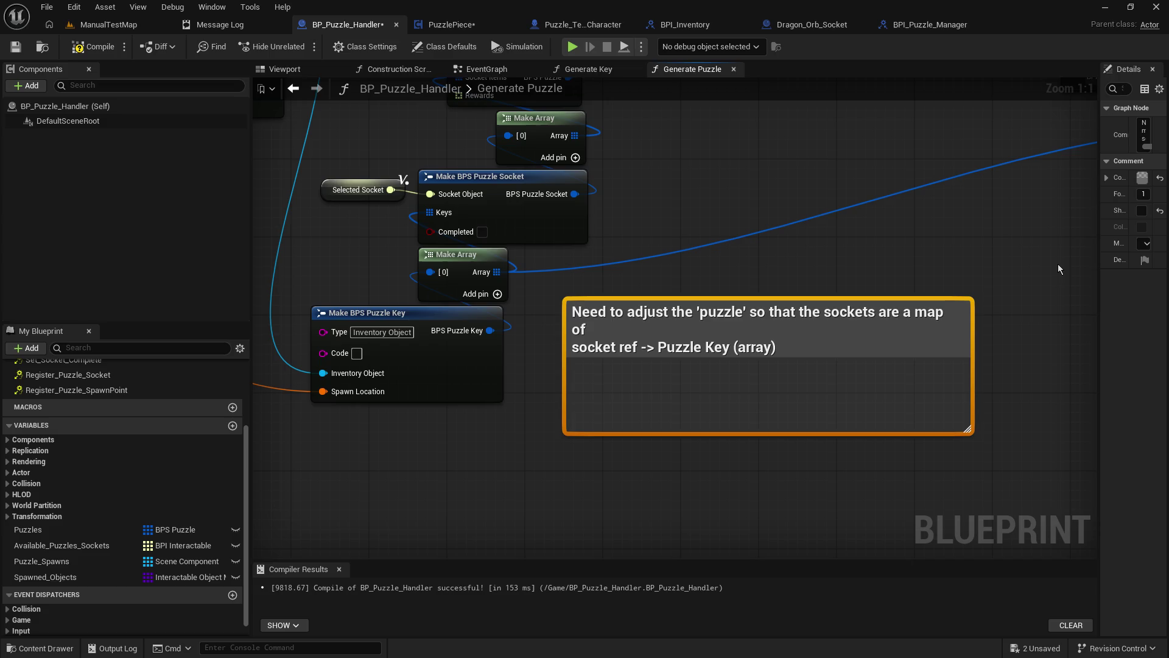
pyautogui.moveTo(968, 429)
pyautogui.mouseDown()
pyautogui.moveTo(988, 420)
pyautogui.moveTo(987, 365)
pyautogui.mouseUp()
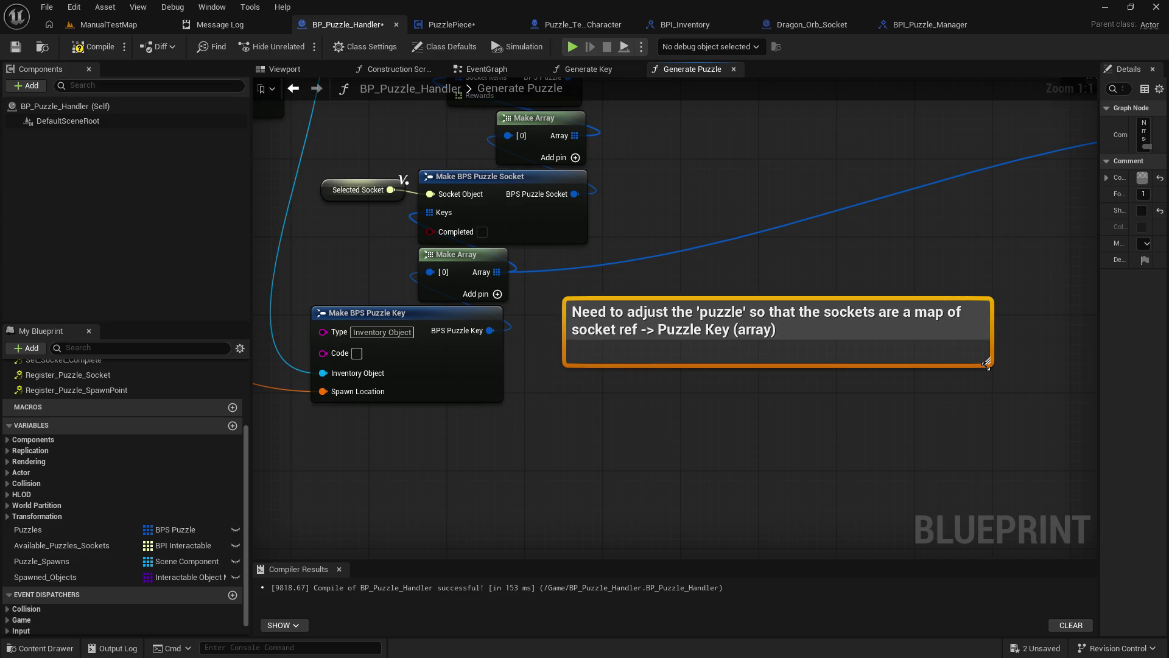
# Step: Add the line 'This way we can access a socket directly by reference' and save the blueprint
pyautogui.doubleClick(844, 329)
pyautogui.click(843, 329)
pyautogui.hotkey('shift', 'Return')
pyautogui.write('This way ')
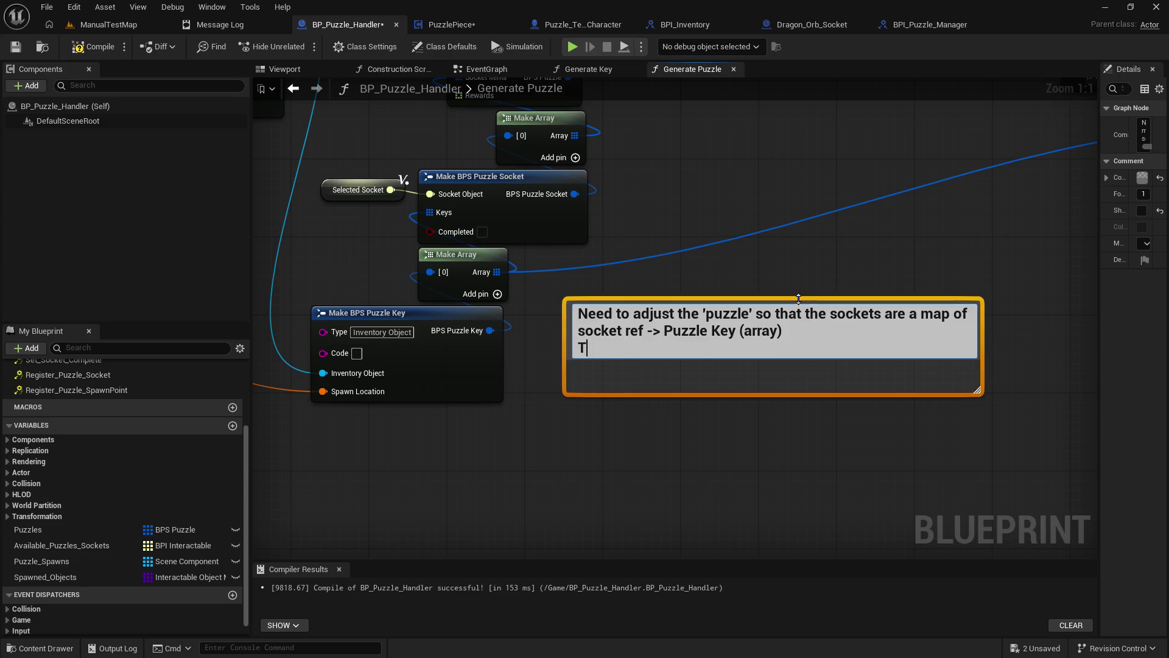
pyautogui.write('we can access')
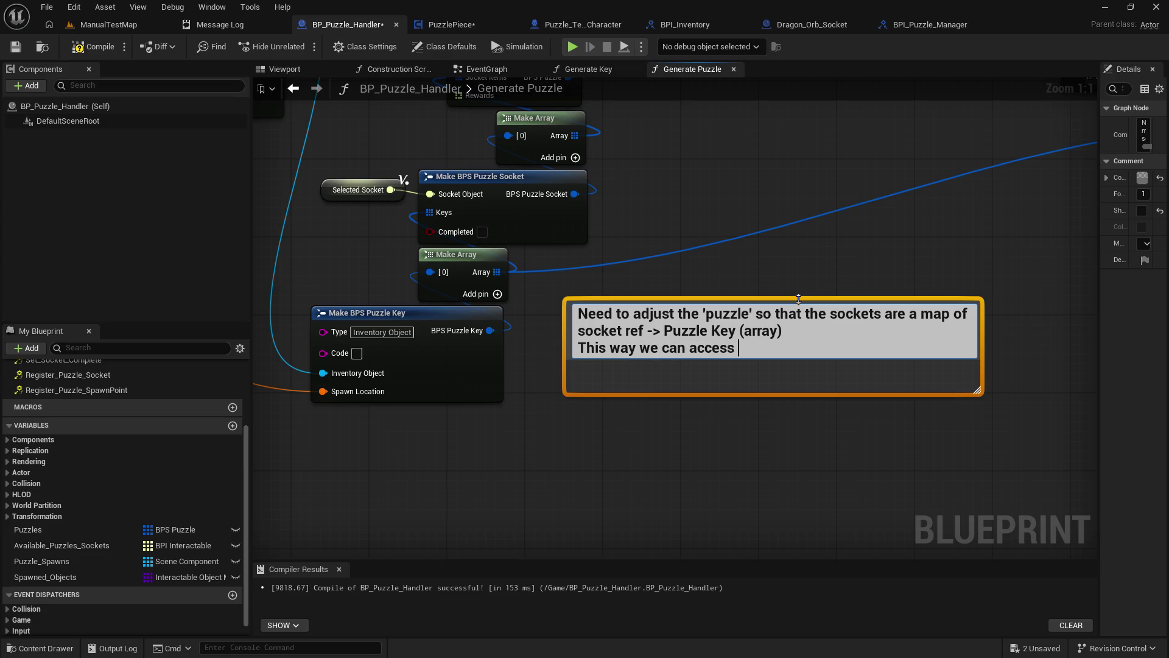
pyautogui.write(' a socket directly ')
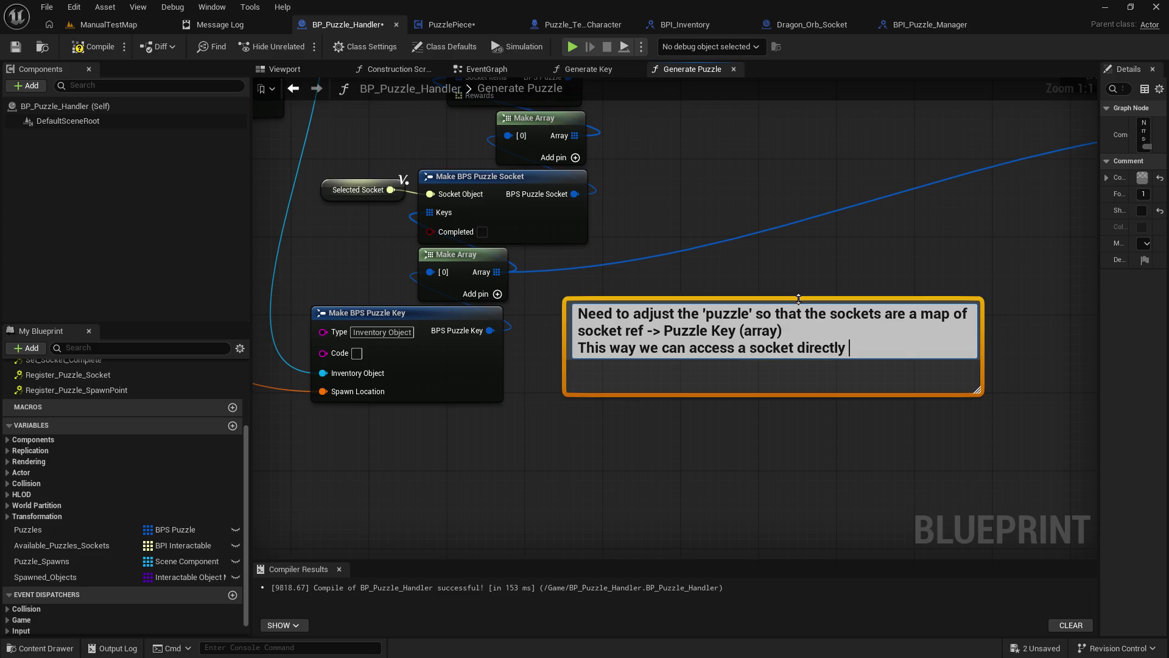
pyautogui.write('by reference')
pyautogui.press('Return')
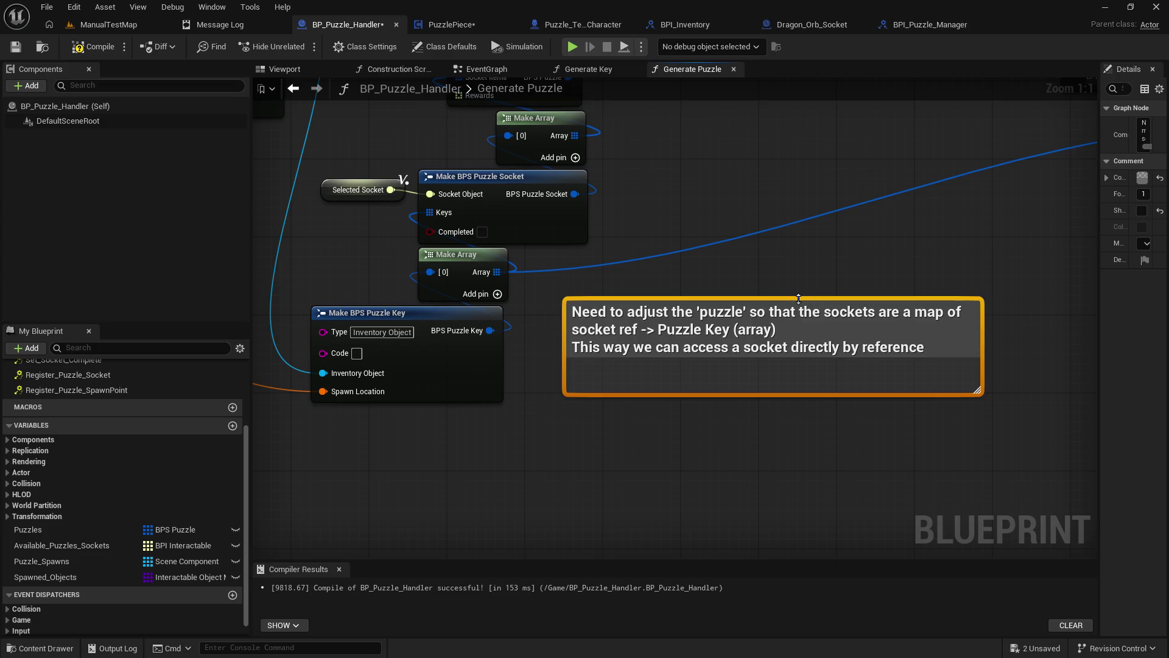
pyautogui.click(16, 47)
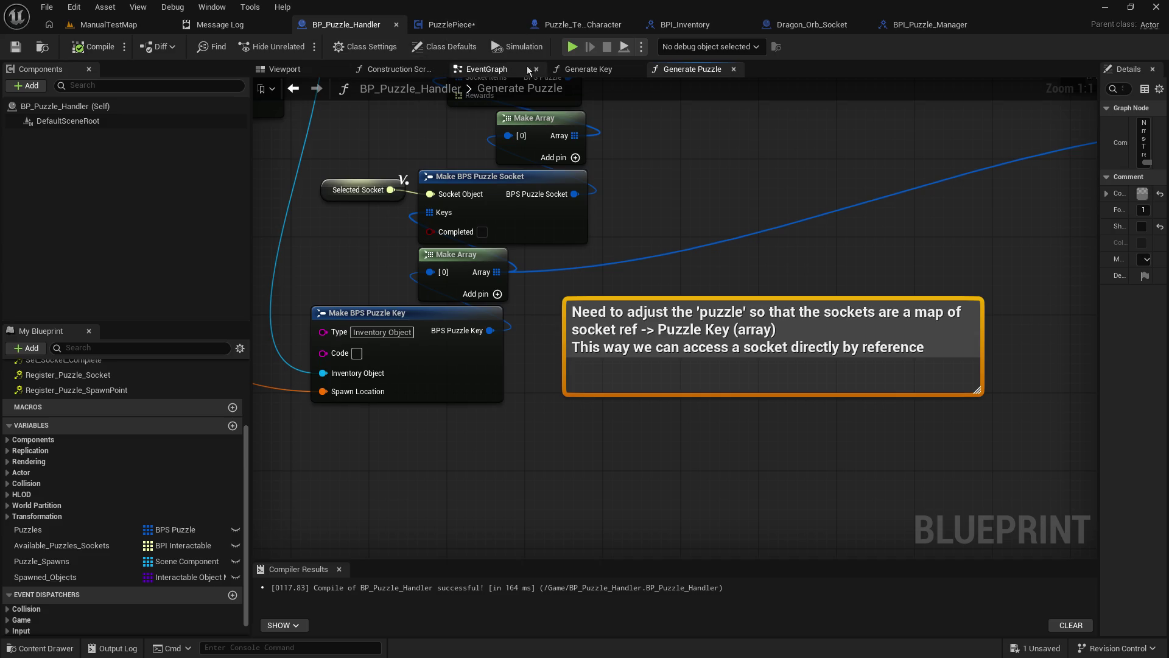
# Step: In the EventGraph, add a Break BPS Puzzle node on the GET output
pyautogui.click(503, 68)
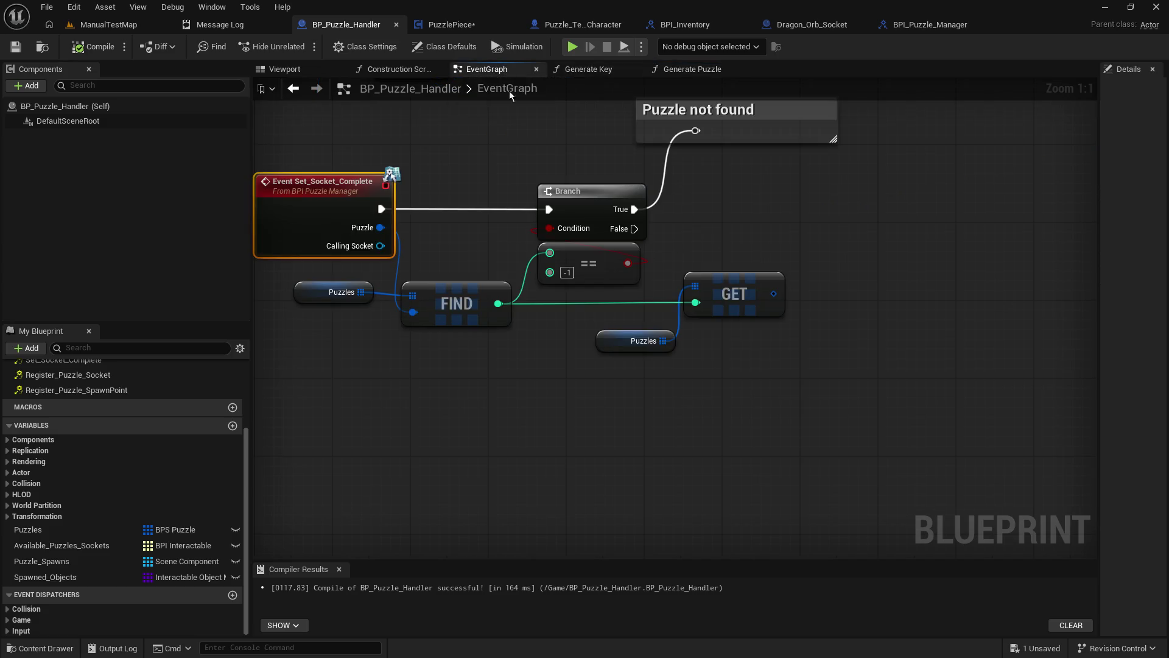
pyautogui.moveTo(770, 268); pyautogui.dragTo(722, 299)
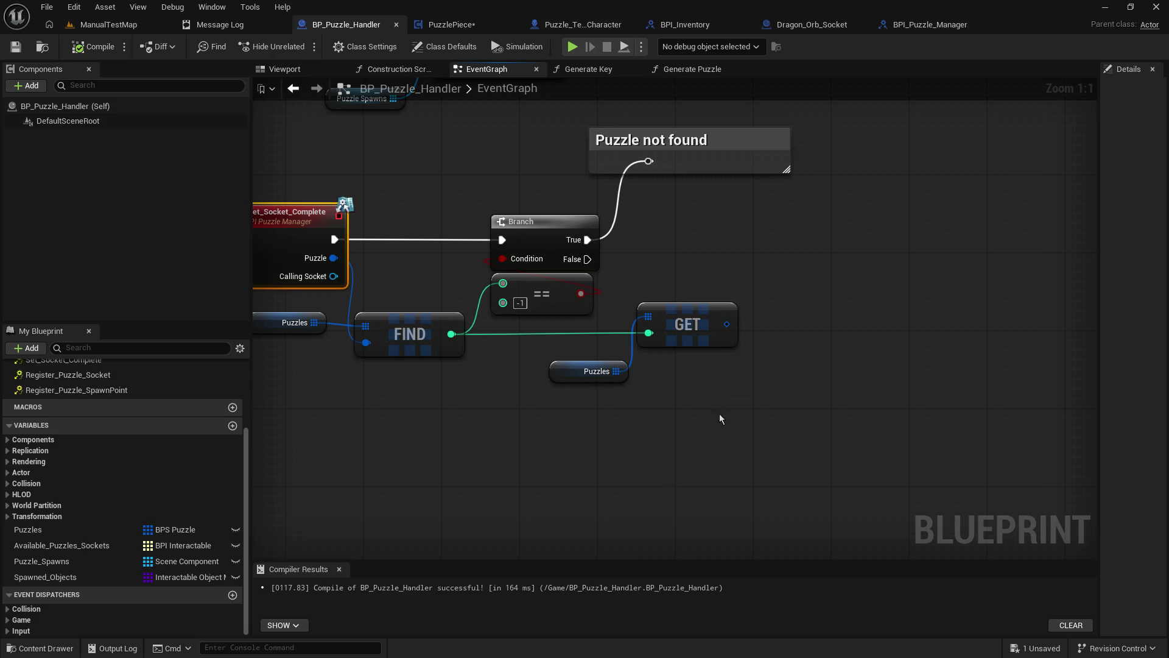
pyautogui.moveTo(726, 326); pyautogui.dragTo(795, 327)
pyautogui.scroll(-5, 880, 477)
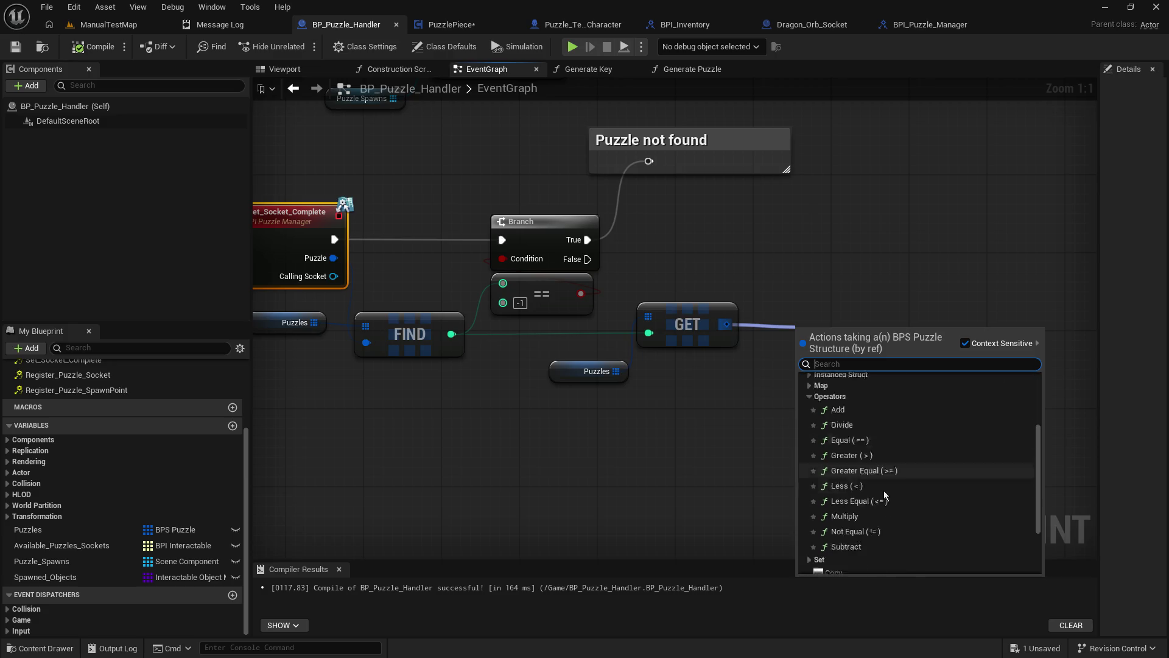
pyautogui.click(865, 536)
pyautogui.moveTo(806, 478); pyautogui.dragTo(605, 497)
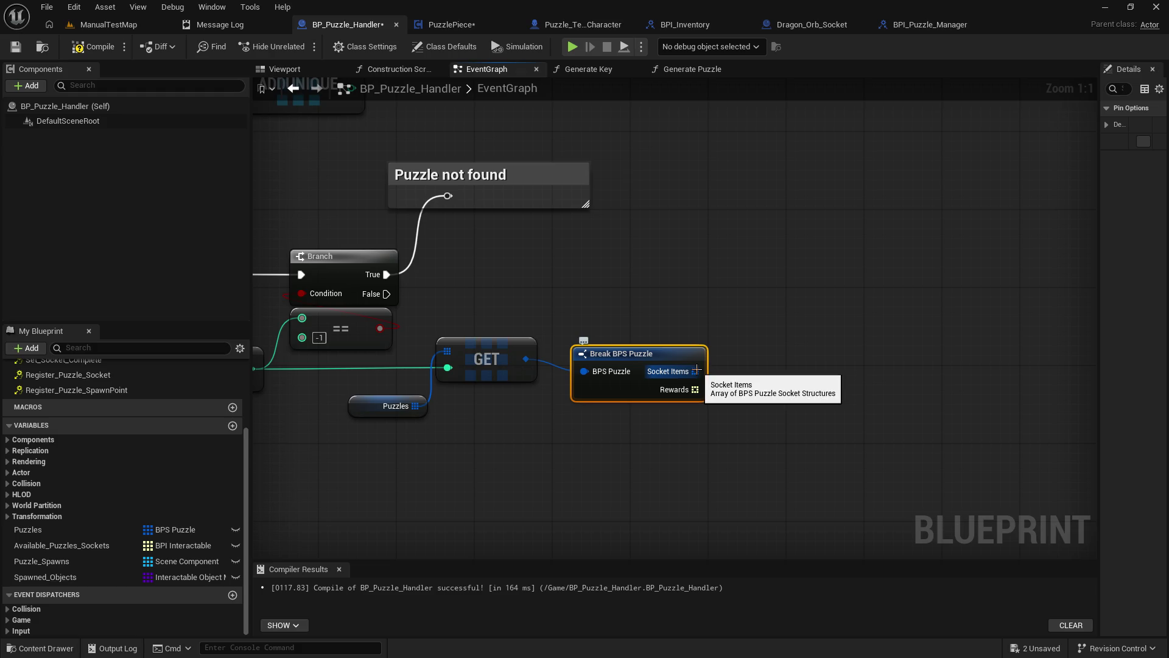
# Step: Add a For Each Loop with Break from Branch False, with Socket Items feeding its Array
pyautogui.moveTo(636, 297); pyautogui.dragTo(646, 290)
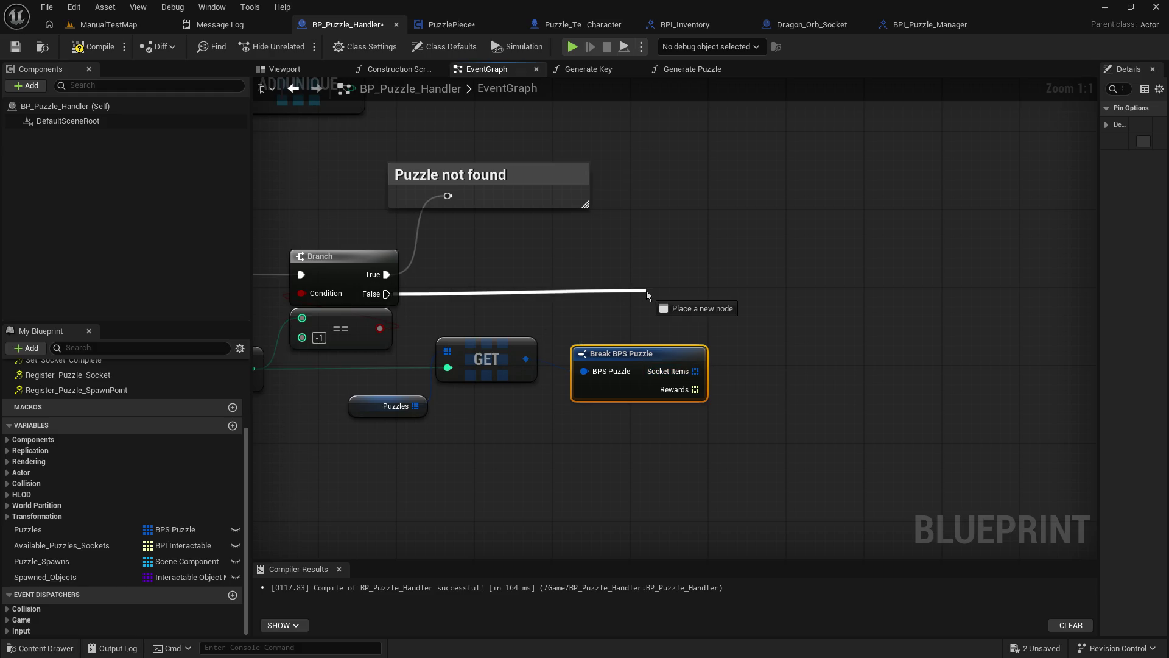
pyautogui.write('loop')
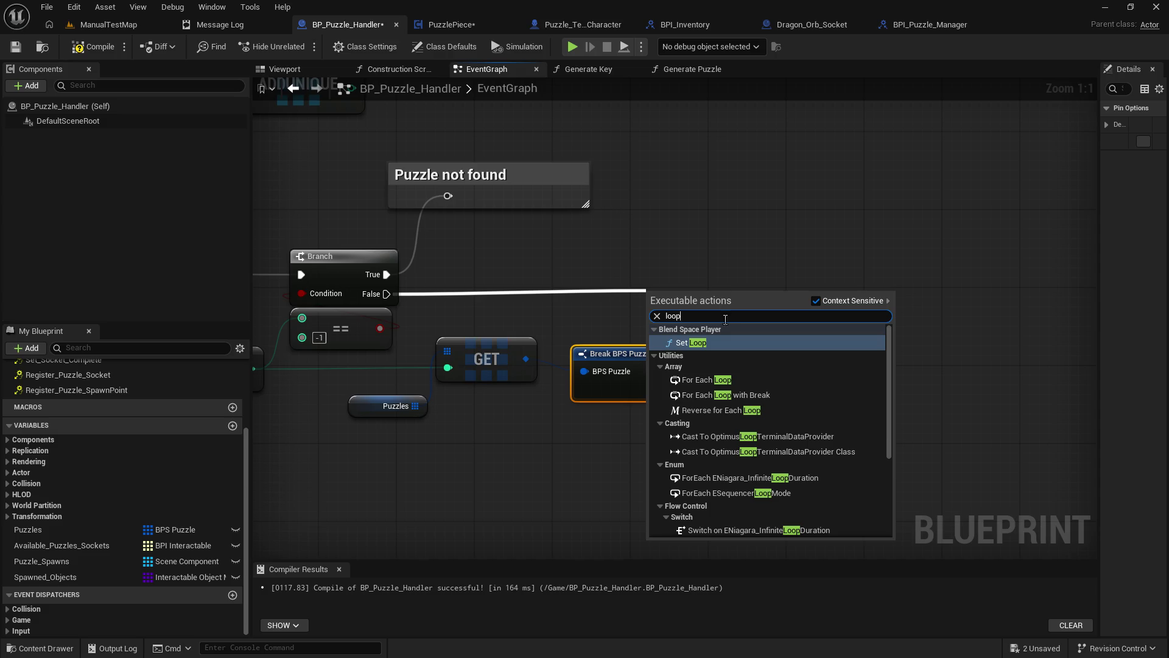
pyautogui.click(730, 395)
pyautogui.moveTo(735, 358)
pyautogui.mouseDown()
pyautogui.moveTo(766, 338)
pyautogui.moveTo(823, 338)
pyautogui.mouseUp()
pyautogui.moveTo(694, 371); pyautogui.dragTo(739, 313)
pyautogui.click(887, 428)
pyautogui.moveTo(886, 429)
pyautogui.mouseDown()
pyautogui.moveTo(741, 470)
pyautogui.moveTo(798, 430)
pyautogui.moveTo(936, 433)
pyautogui.mouseUp()
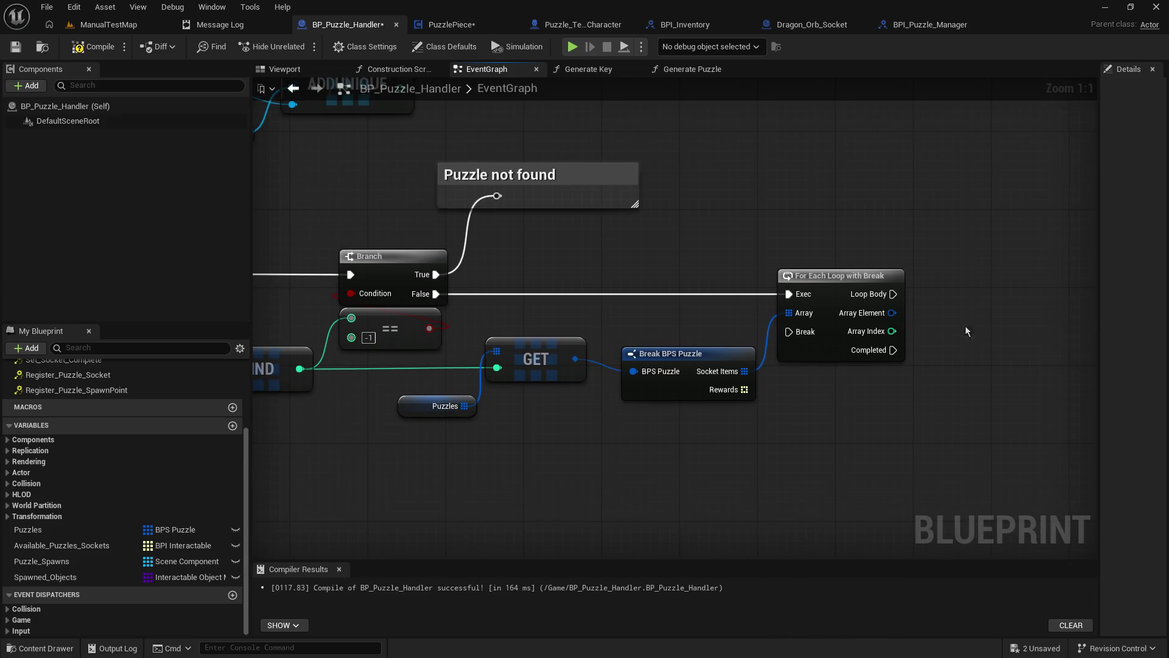
# Step: Split the loop's Array Element pin into Socket Object, Keys and Completed
pyautogui.moveTo(973, 327)
pyautogui.mouseDown()
pyautogui.moveTo(1166, 301)
pyautogui.moveTo(824, 340)
pyautogui.mouseUp()
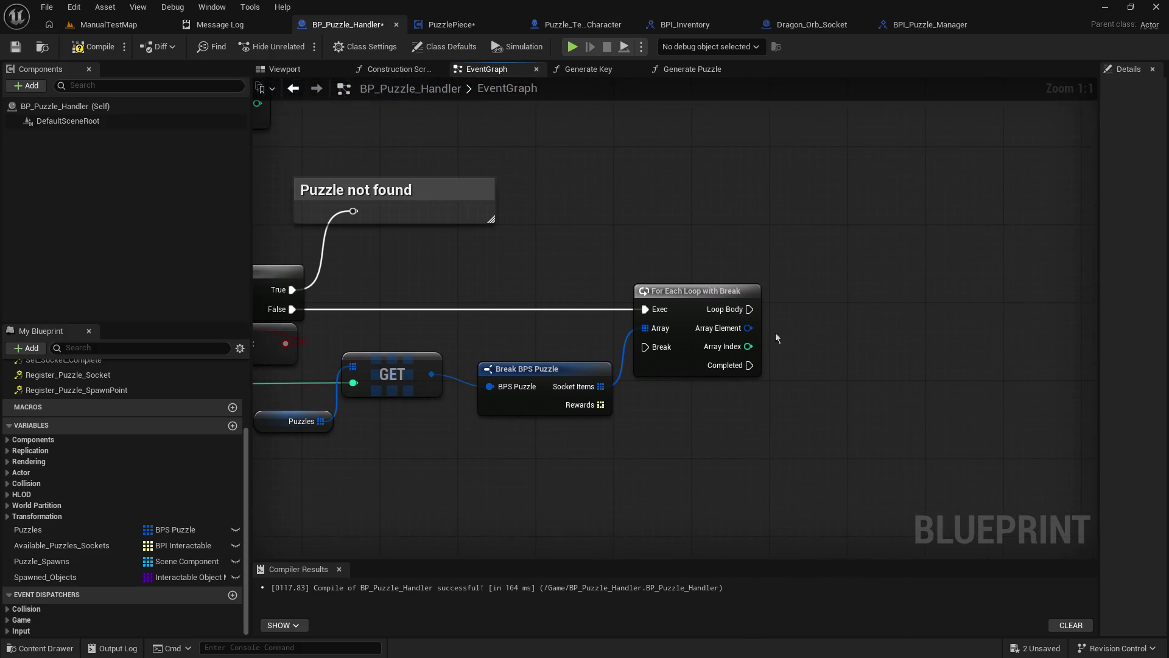
pyautogui.rightClick(749, 330)
pyautogui.click(791, 381)
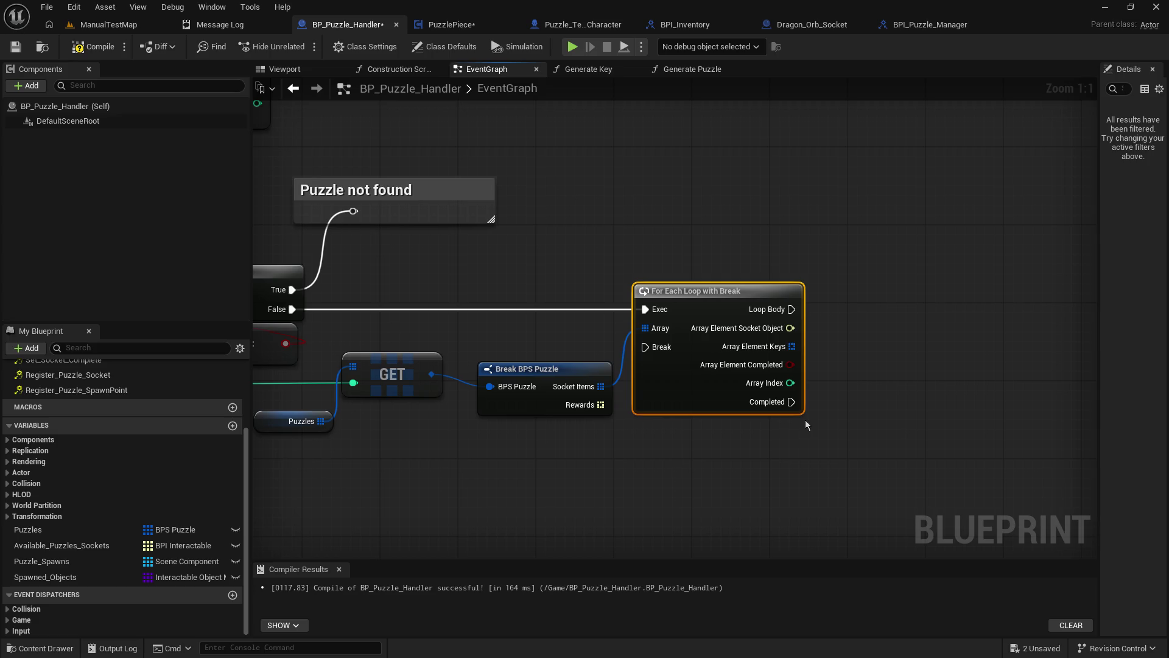
# Step: Delete the For Each Loop with Break node, keeping Break BPS Puzzle
pyautogui.moveTo(410, 254); pyautogui.dragTo(724, 262)
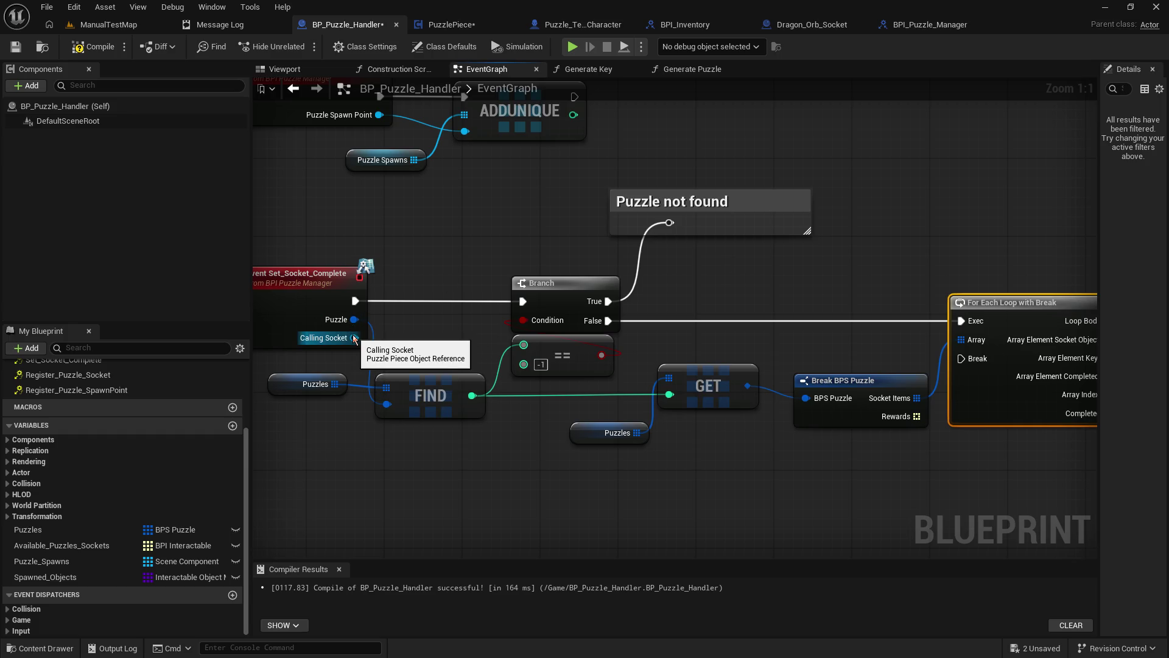
pyautogui.moveTo(813, 296); pyautogui.dragTo(560, 291)
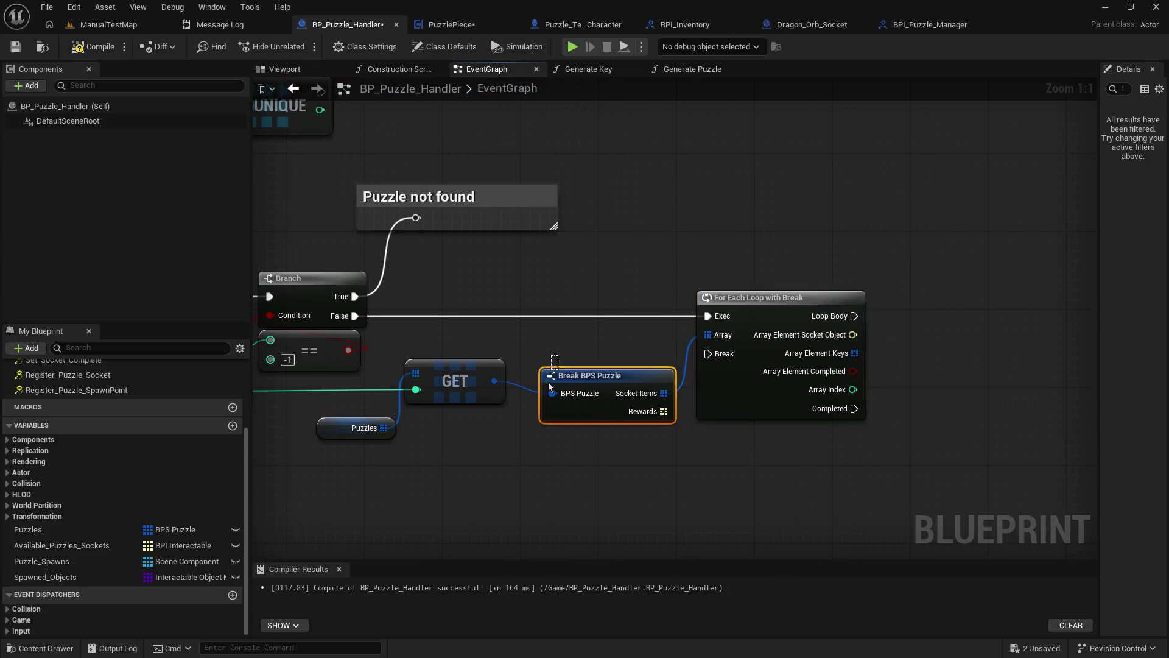
pyautogui.moveTo(793, 370)
pyautogui.mouseDown()
pyautogui.moveTo(870, 440)
pyautogui.moveTo(740, 387)
pyautogui.moveTo(663, 314)
pyautogui.mouseUp()
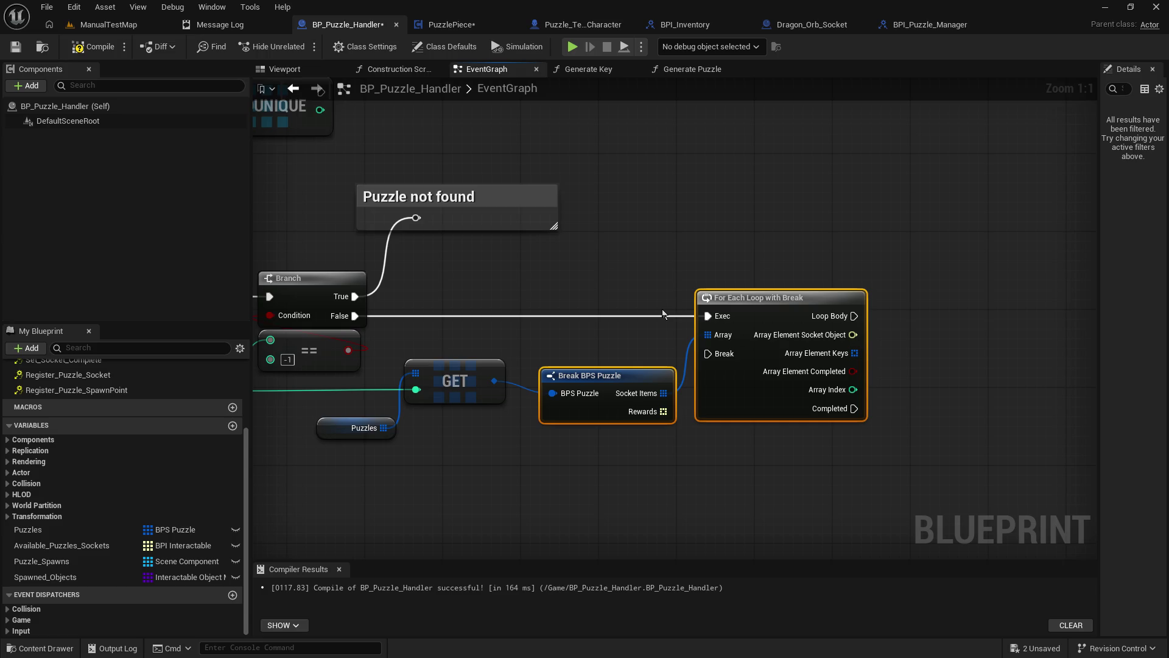
pyautogui.click(814, 318)
pyautogui.press('Delete')
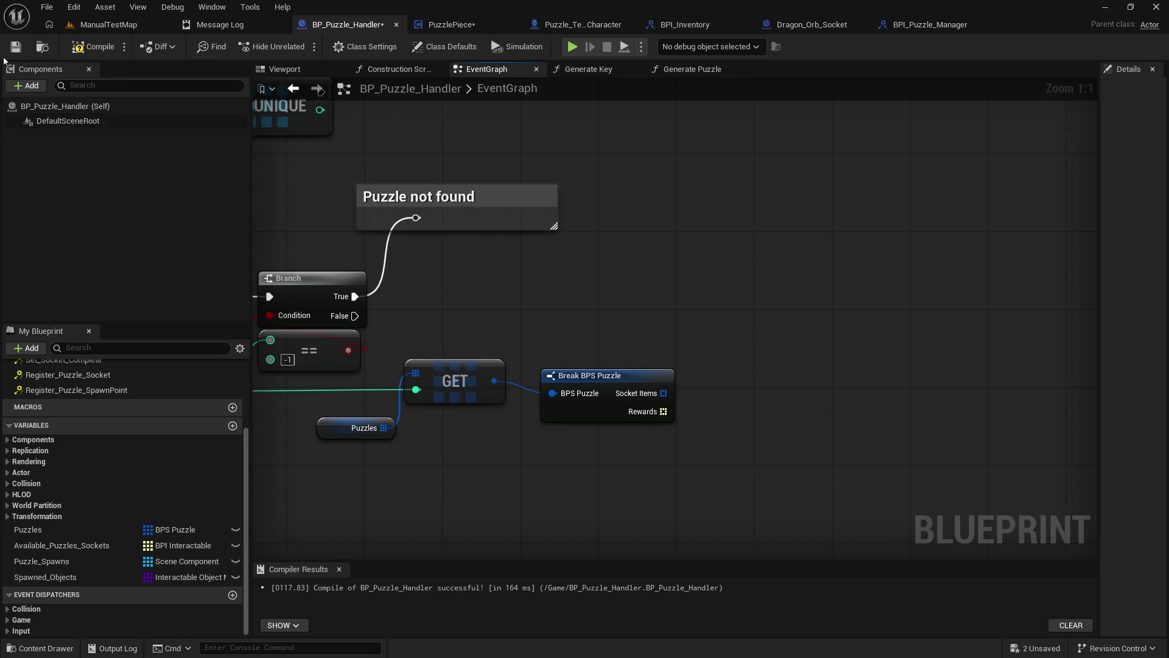
# Step: Save and compile BP_Puzzle_Handler
pyautogui.click(16, 46)
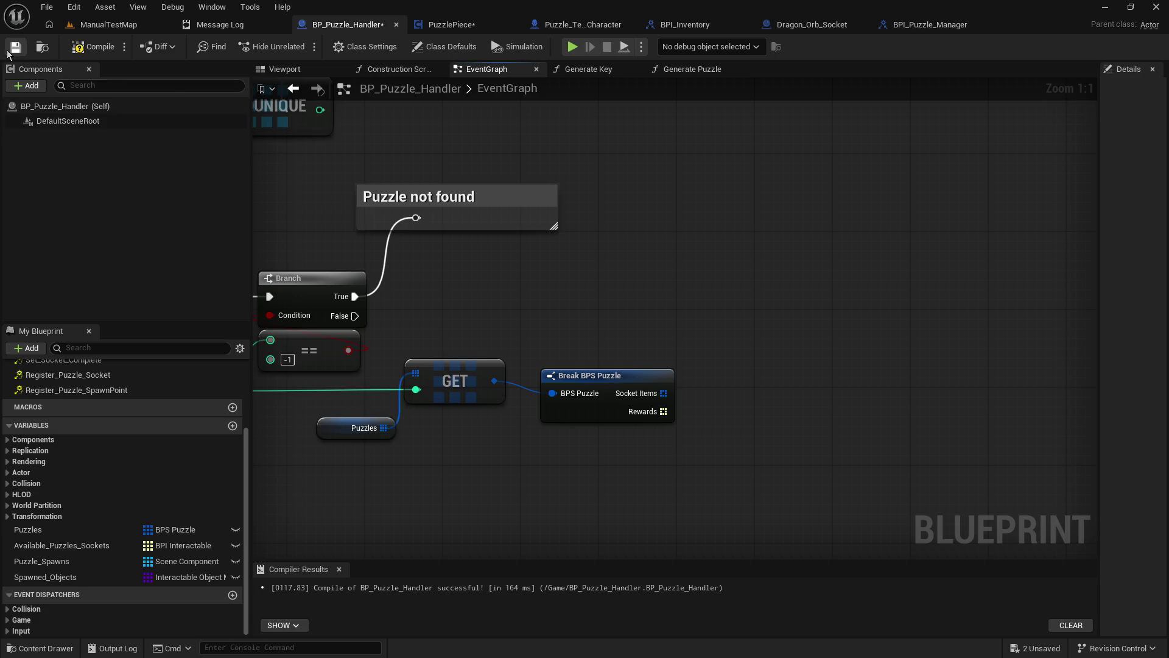
pyautogui.click(80, 50)
# Step: Copy the full socket-map TODO comment text in the Generate Puzzle graph
pyautogui.click(688, 70)
pyautogui.doubleClick(633, 340)
pyautogui.rightClick(633, 340)
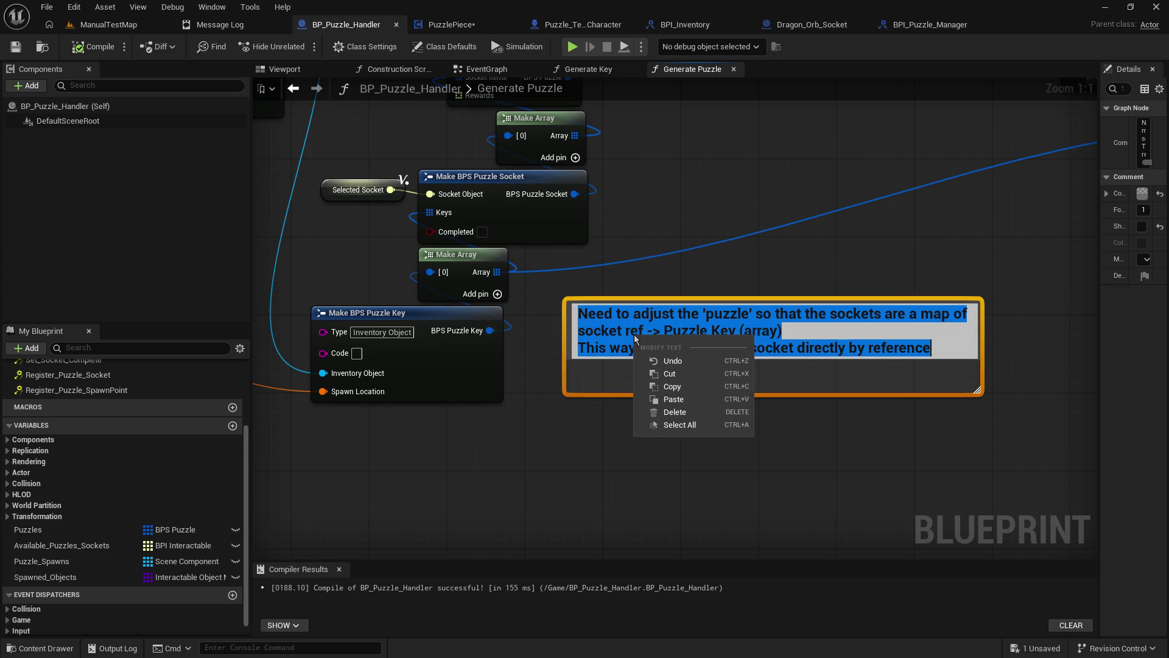
pyautogui.click(667, 386)
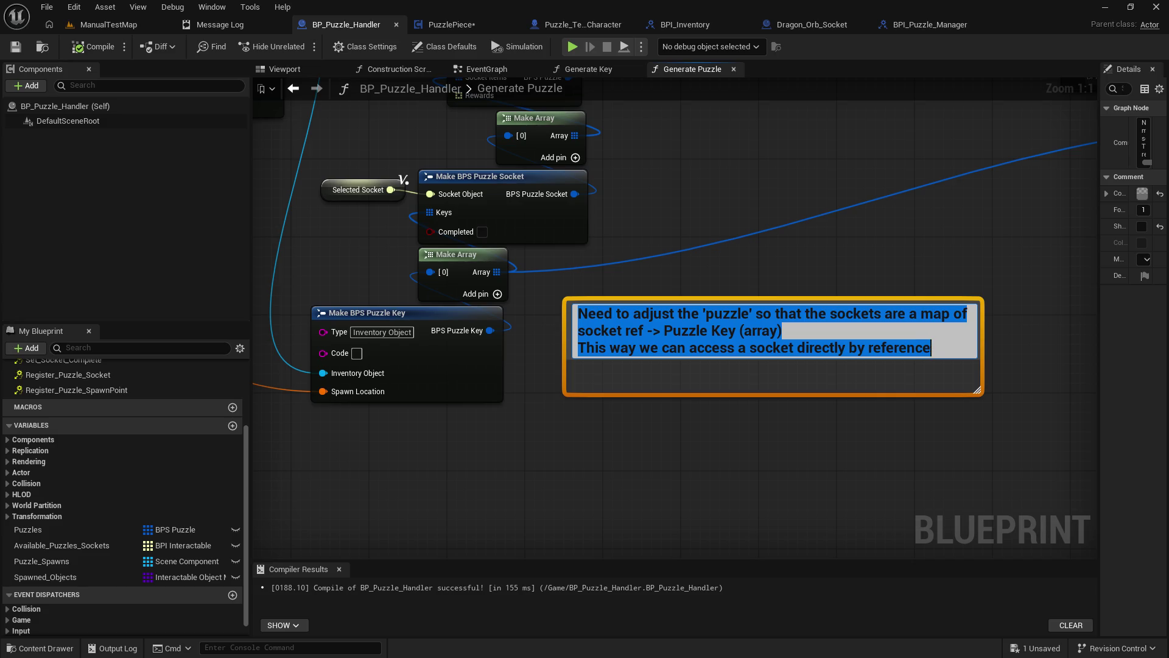
pyautogui.click(835, 140)
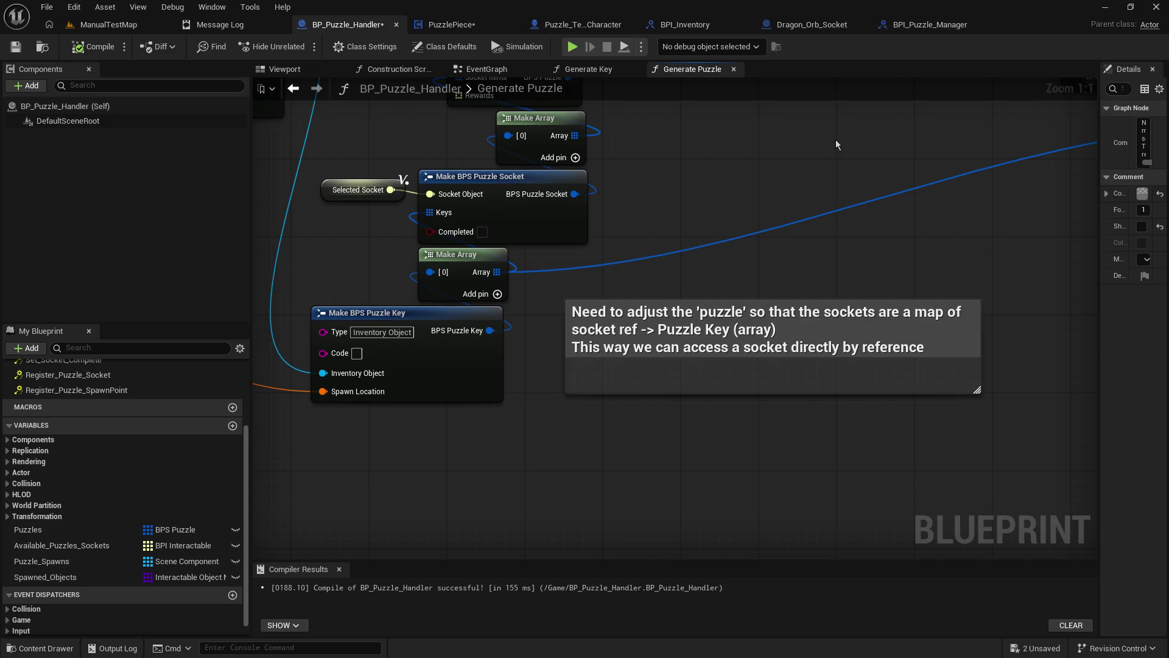
pyautogui.click(47, 7)
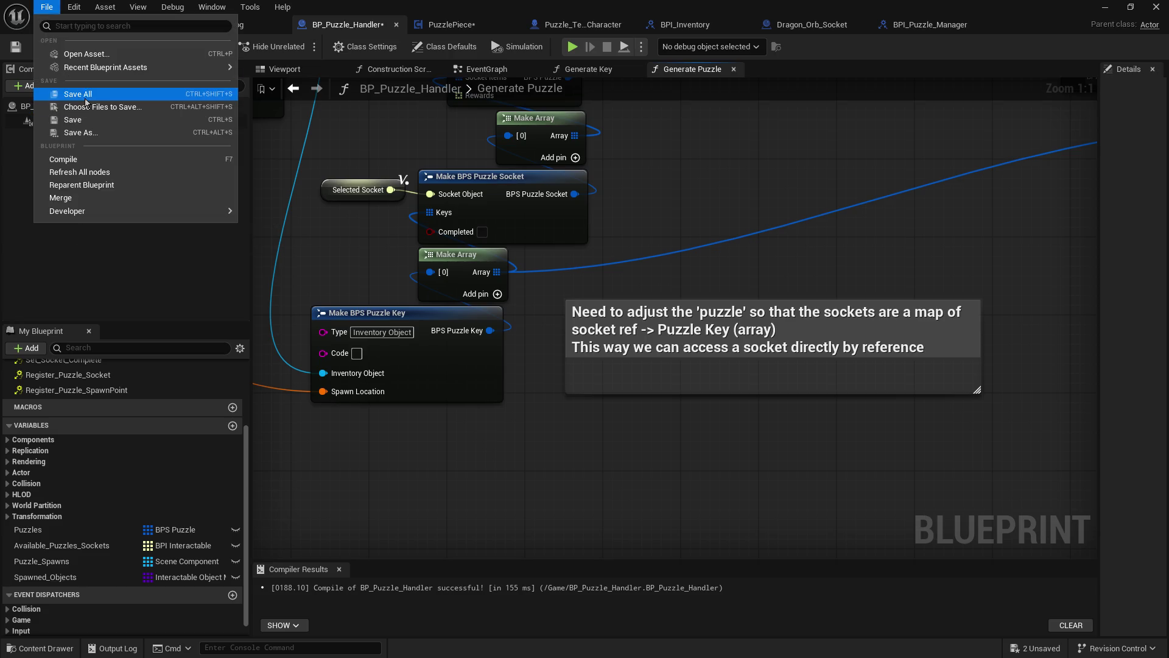
# Step: Use File > Save All to save every modified asset
pyautogui.click(107, 93)
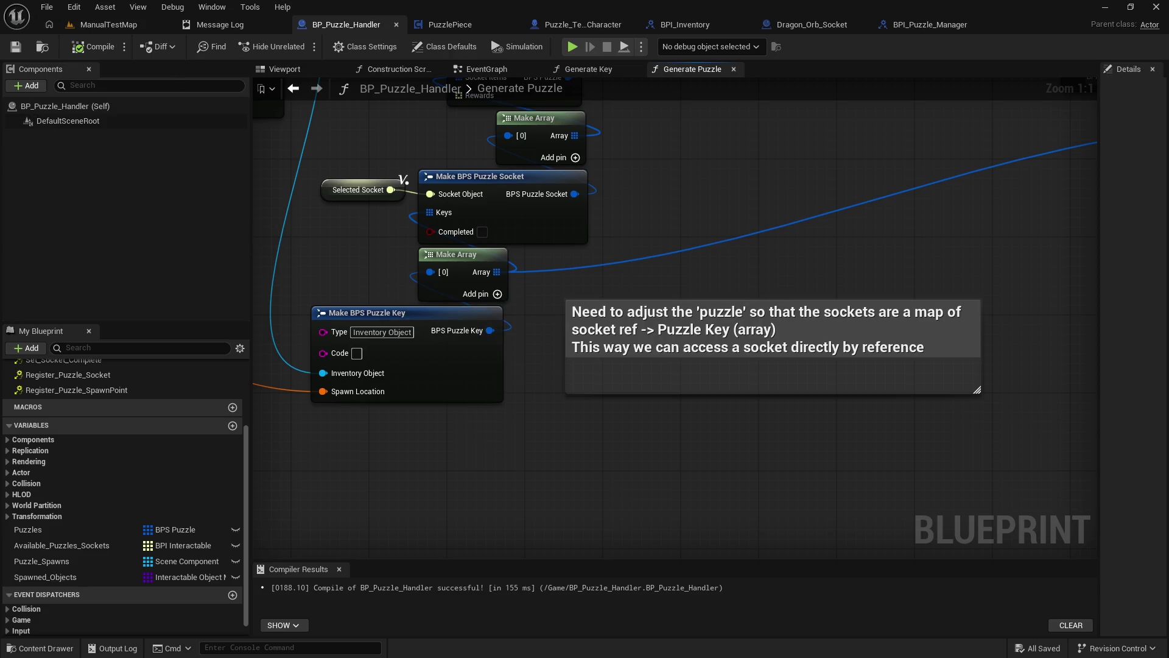